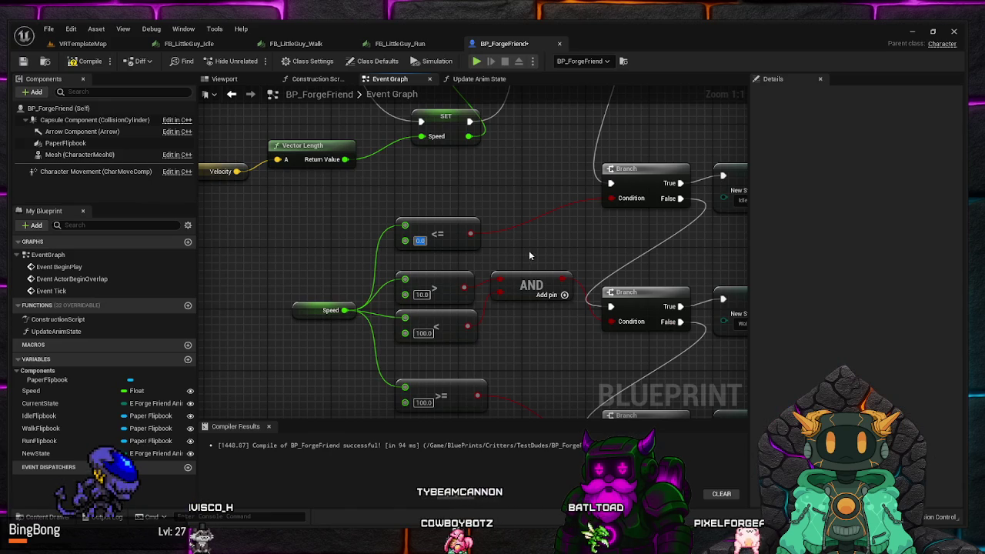
Change the Speed > threshold from 10.0 to 0.0 and save all assets
{"action": "mouse_move", "coordinate": [529, 250]}
{"action": "left_mouse_down"}
{"action": "mouse_move", "coordinate": [541, 222]}
{"action": "mouse_move", "coordinate": [519, 224]}
{"action": "left_mouse_up"}
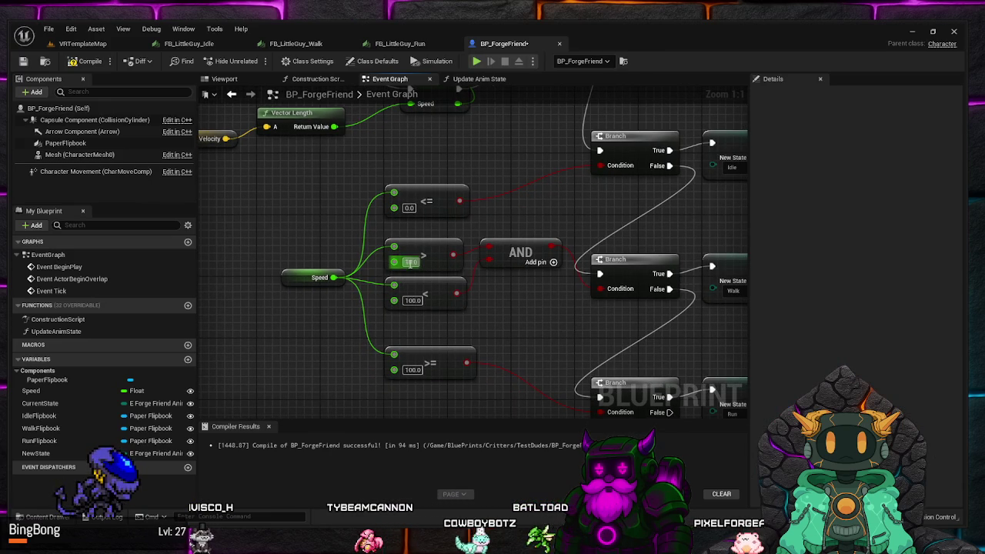
{"action": "left_click", "coordinate": [410, 262]}
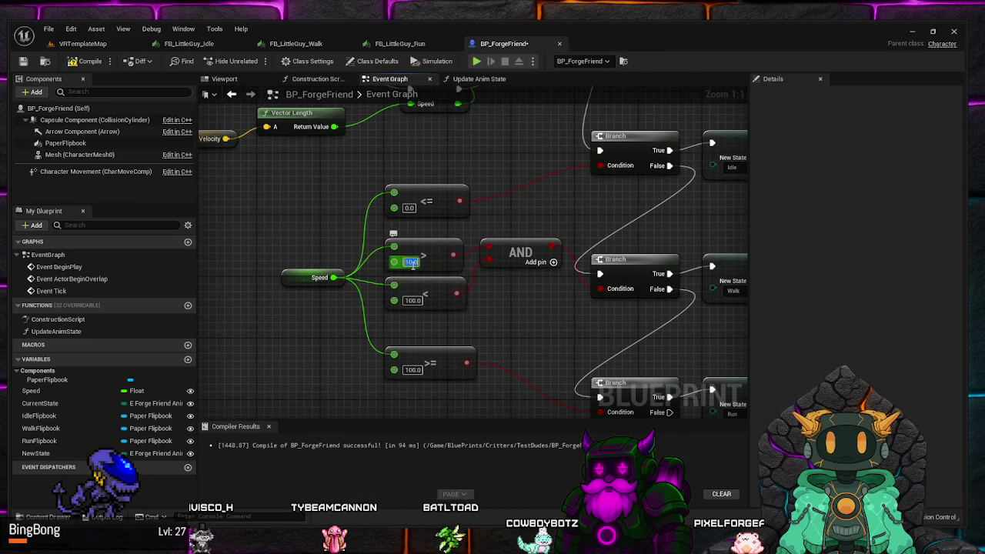
{"action": "type", "text": "0"}
{"action": "key", "text": "Return"}
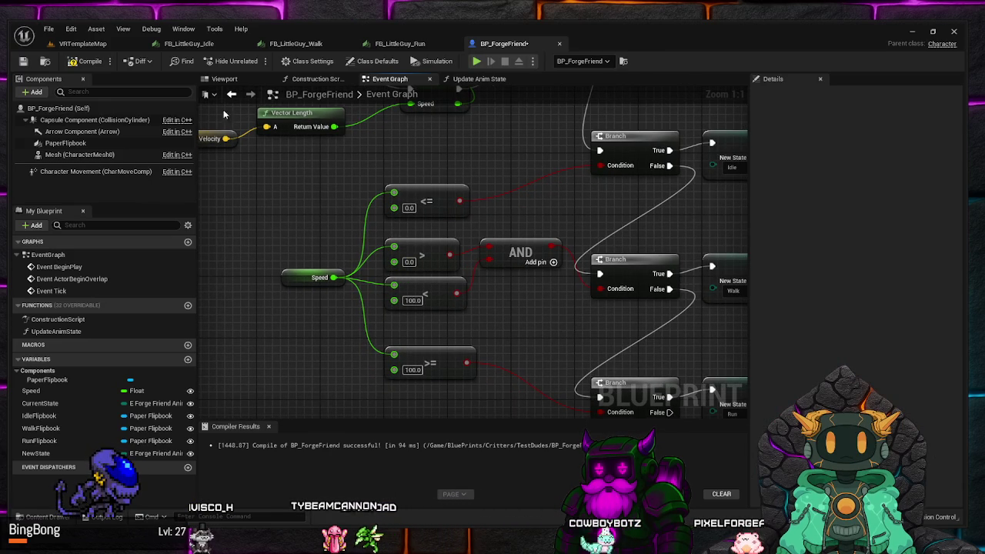
{"action": "left_click", "coordinate": [48, 28]}
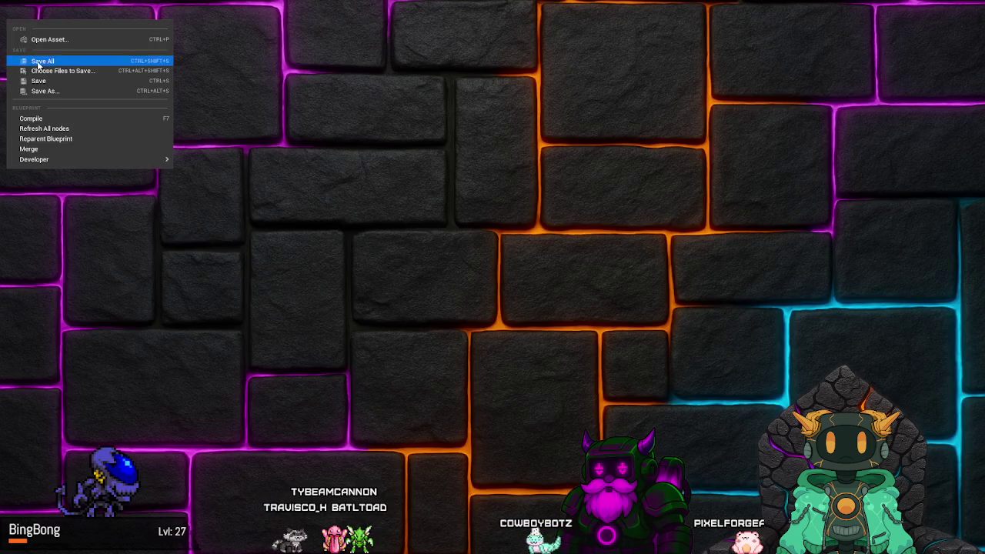
{"action": "left_click", "coordinate": [43, 60]}
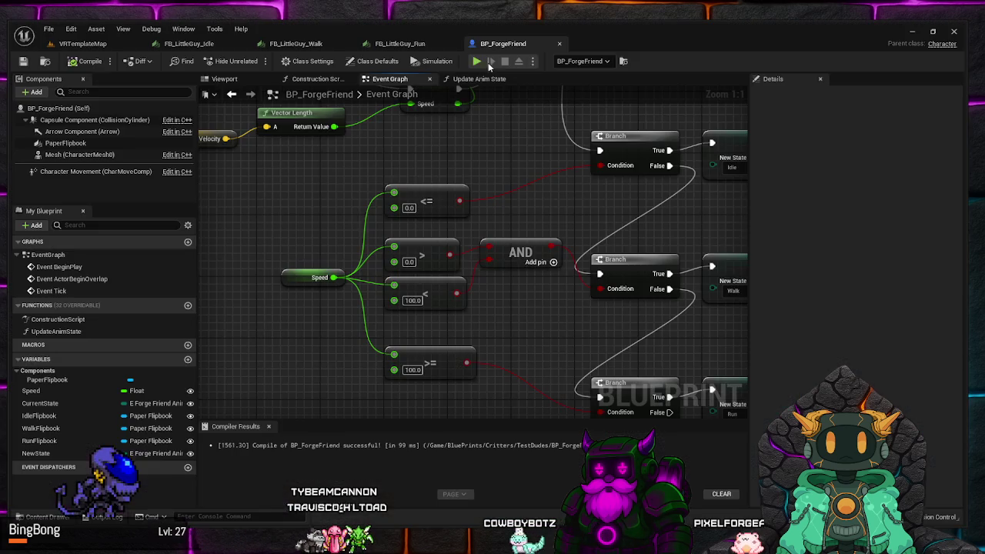
Play-test the level by walking the character right, then stop the test
{"action": "left_click", "coordinate": [476, 60]}
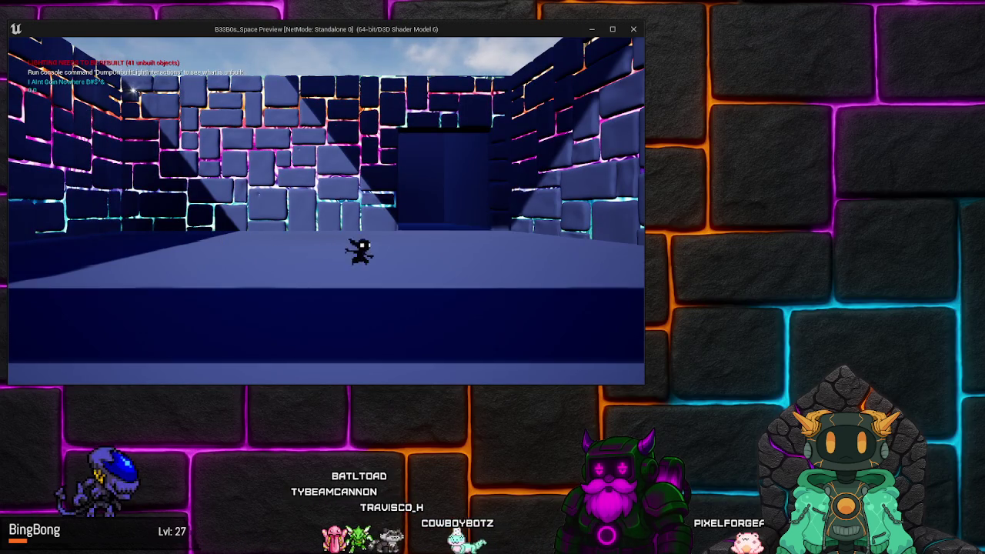
{"action": "key", "text": "d"}
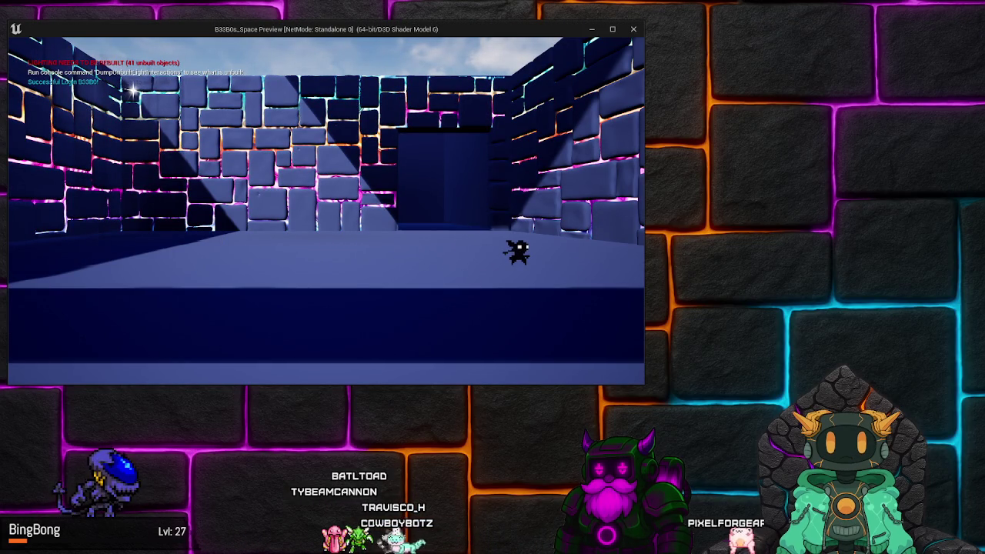
{"action": "key", "text": "Escape"}
{"action": "scroll", "coordinate": [459, 215], "scroll_direction": "up", "scroll_amount": 3}
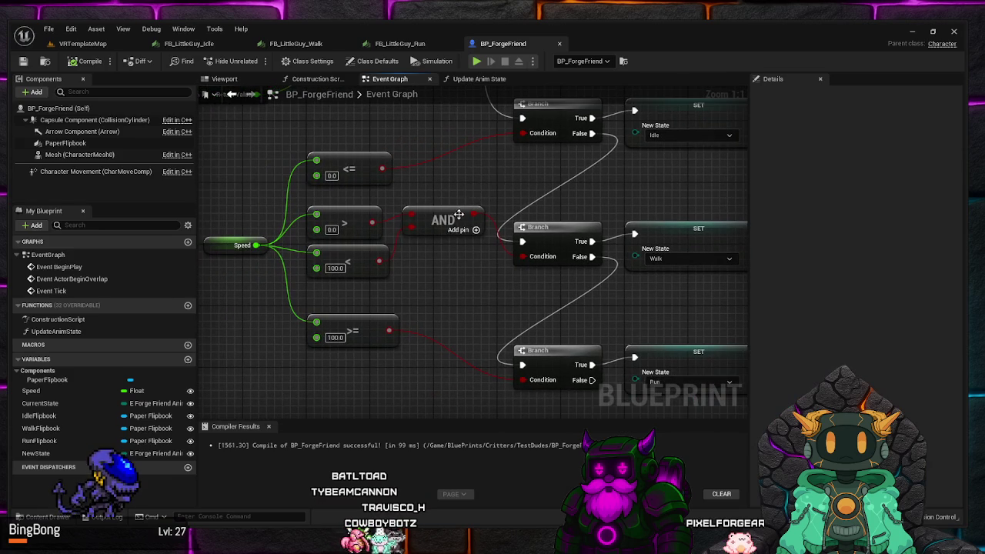
Pan across the Print String and Set Flipbook chains and select the Idle Flipbook variable node
{"action": "left_click_drag", "start_coordinate": [458, 215], "coordinate": [459, 230]}
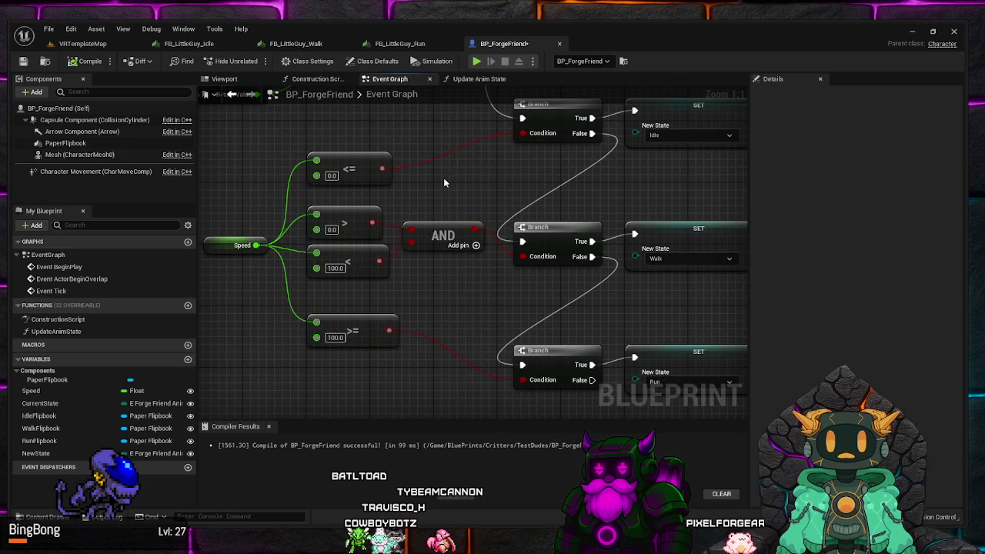
{"action": "left_click_drag", "start_coordinate": [443, 182], "coordinate": [448, 187]}
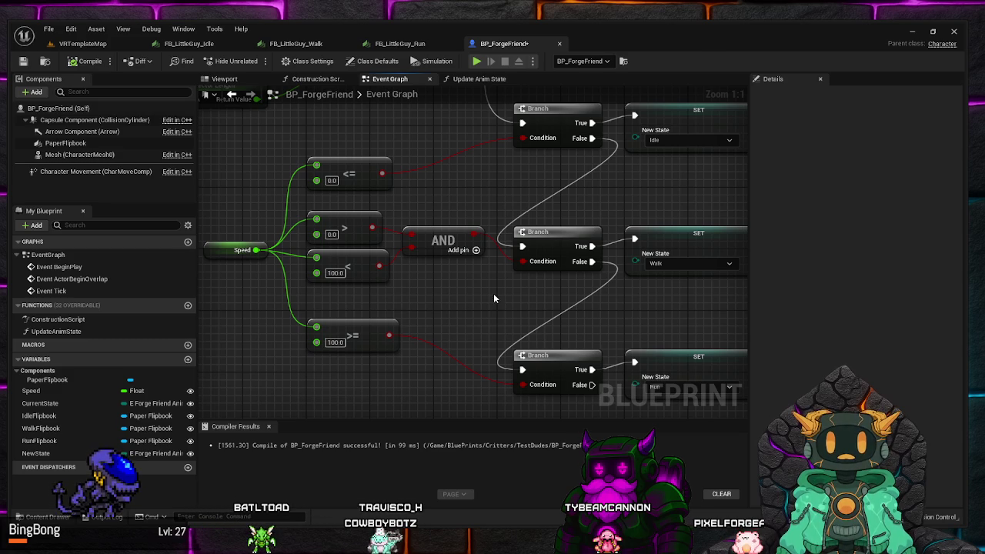
{"action": "mouse_move", "coordinate": [493, 294]}
{"action": "left_mouse_down"}
{"action": "mouse_move", "coordinate": [264, 273]}
{"action": "mouse_move", "coordinate": [452, 331]}
{"action": "left_mouse_up"}
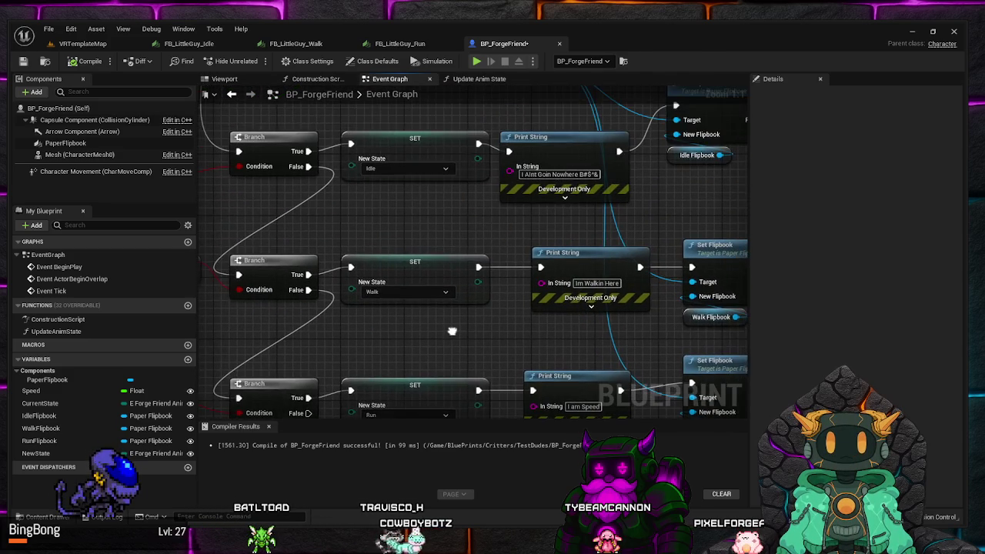
{"action": "left_click_drag", "start_coordinate": [505, 244], "coordinate": [377, 221]}
{"action": "left_click_drag", "start_coordinate": [464, 203], "coordinate": [595, 270]}
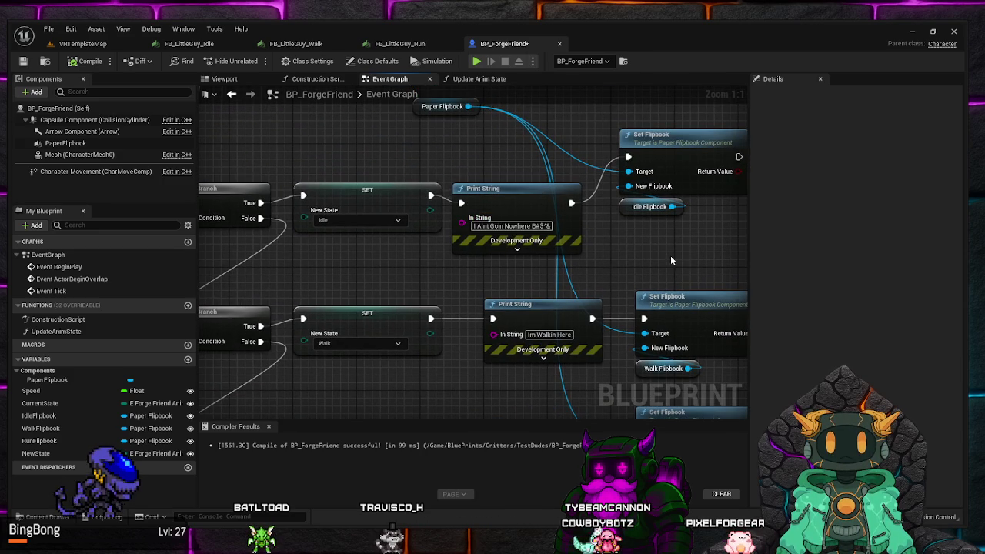
{"action": "mouse_move", "coordinate": [670, 255]}
{"action": "left_mouse_down"}
{"action": "mouse_move", "coordinate": [533, 251]}
{"action": "mouse_move", "coordinate": [540, 248]}
{"action": "left_mouse_up"}
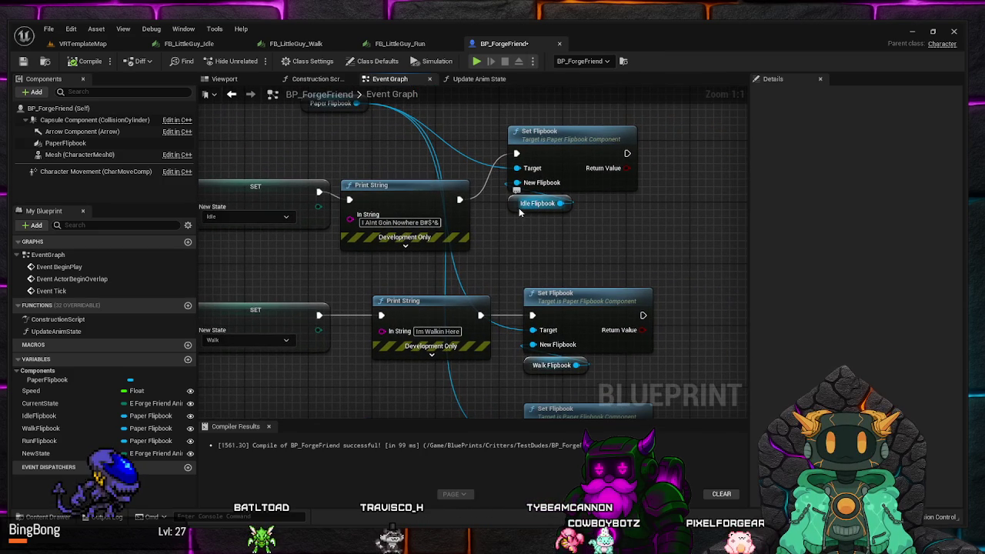
{"action": "left_click", "coordinate": [537, 203]}
Break the Idle Flipbook link, move the node aside, save the blueprint, and walk-test it in play
{"action": "right_click", "coordinate": [560, 203]}
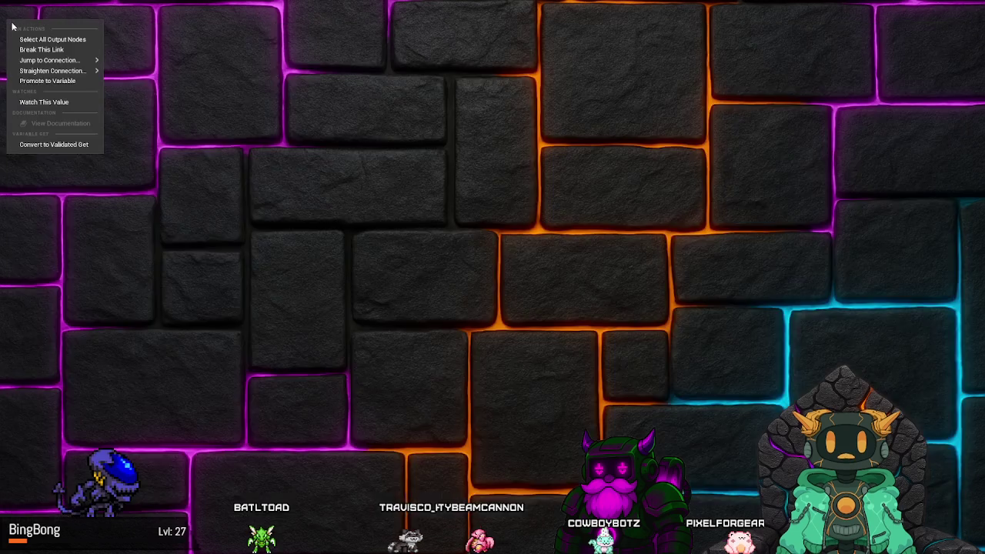
{"action": "mouse_move", "coordinate": [575, 365]}
{"action": "left_mouse_down"}
{"action": "mouse_move", "coordinate": [623, 371]}
{"action": "mouse_move", "coordinate": [532, 344]}
{"action": "left_mouse_up"}
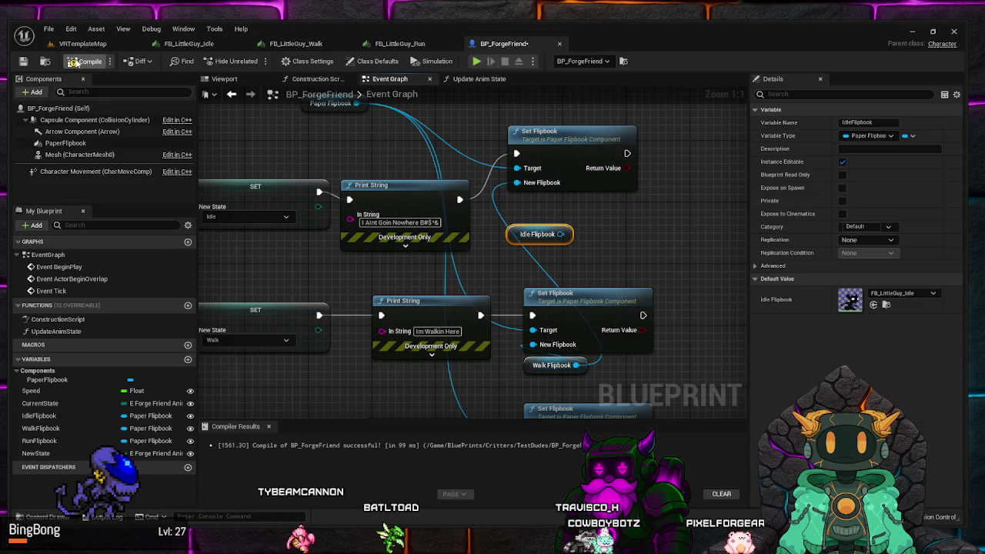
{"action": "left_click", "coordinate": [48, 28]}
{"action": "left_click", "coordinate": [82, 73]}
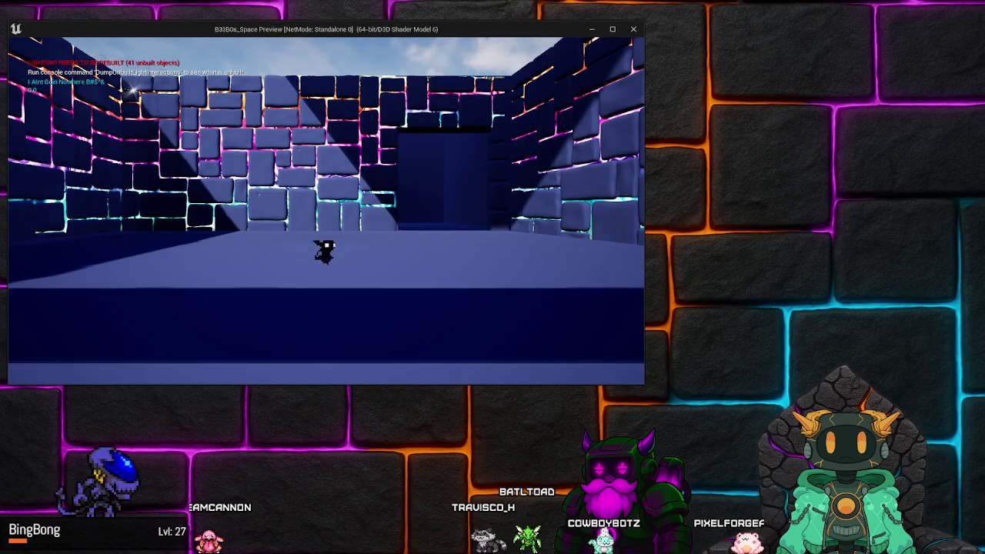
{"action": "key", "text": "d"}
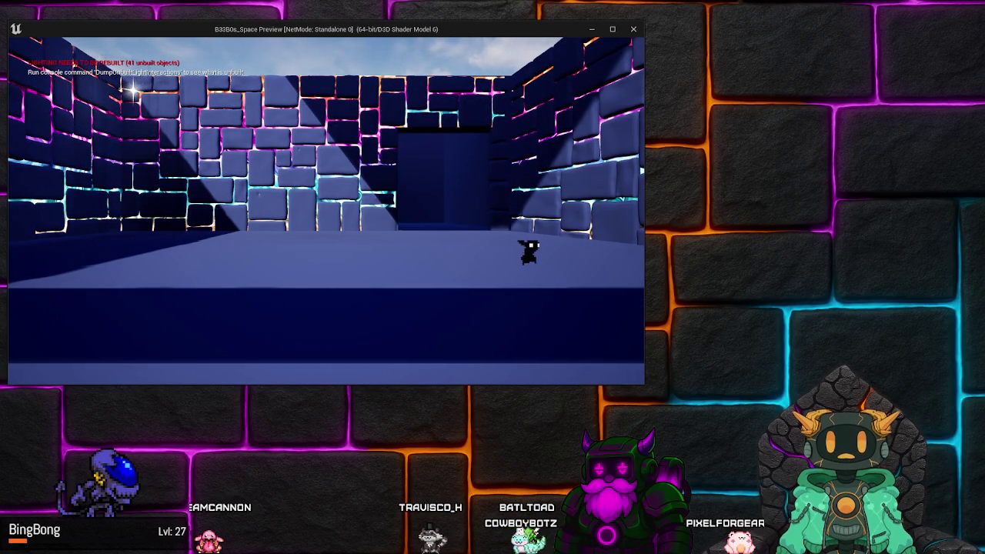
{"action": "key", "text": "Escape"}
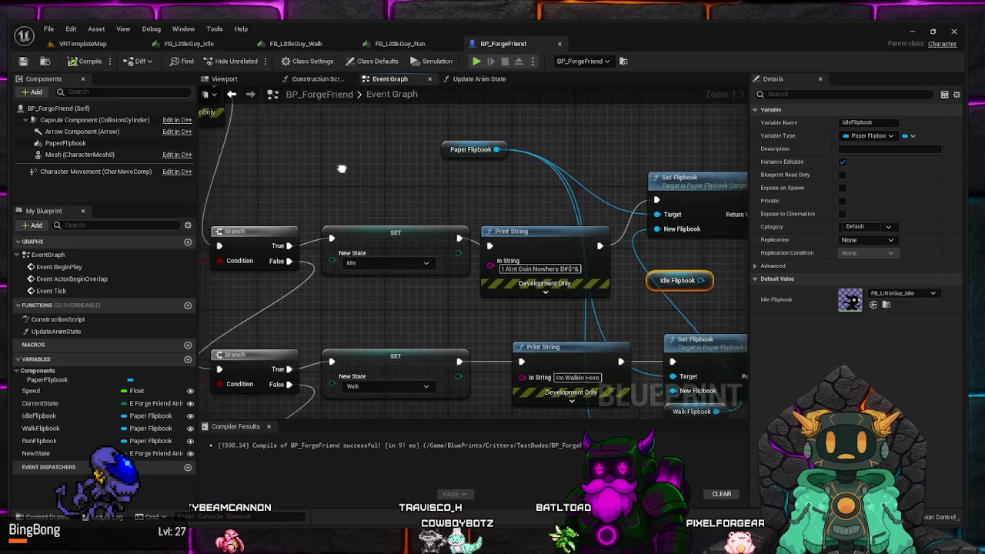
Inspect the Character Movement component and the Velocity getter node's details
{"action": "left_click", "coordinate": [77, 173]}
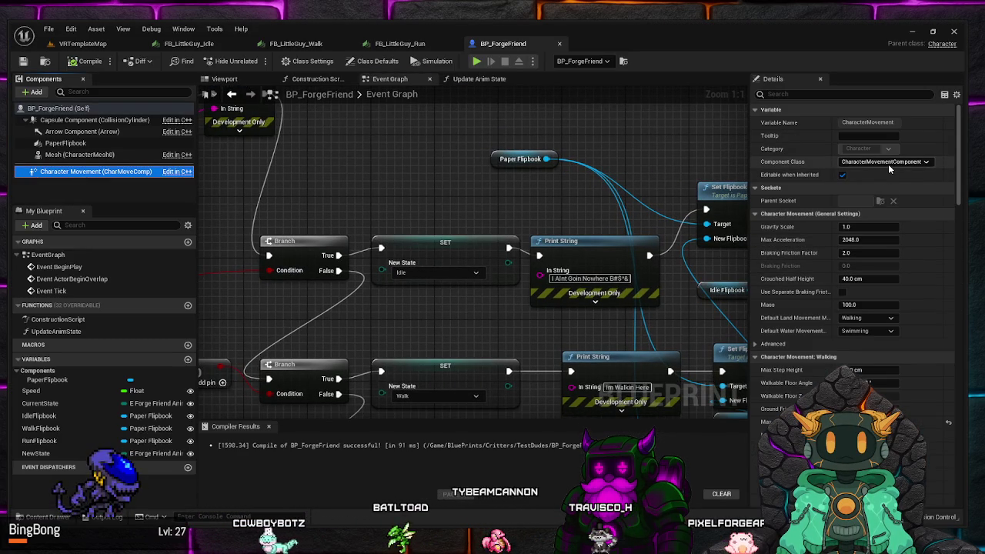
{"action": "mouse_move", "coordinate": [319, 182]}
{"action": "left_mouse_down"}
{"action": "mouse_move", "coordinate": [445, 296]}
{"action": "mouse_move", "coordinate": [456, 251]}
{"action": "mouse_move", "coordinate": [401, 265]}
{"action": "left_mouse_up"}
{"action": "scroll", "coordinate": [382, 238], "scroll_direction": "down", "scroll_amount": 1}
{"action": "scroll", "coordinate": [450, 274], "scroll_direction": "up", "scroll_amount": 1}
{"action": "left_click", "coordinate": [369, 257]}
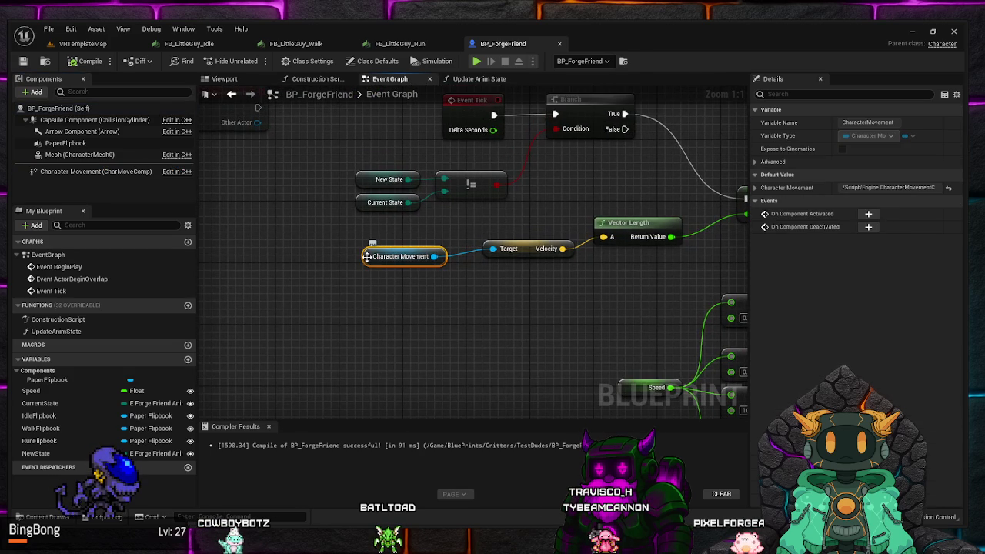
{"action": "left_click", "coordinate": [529, 251]}
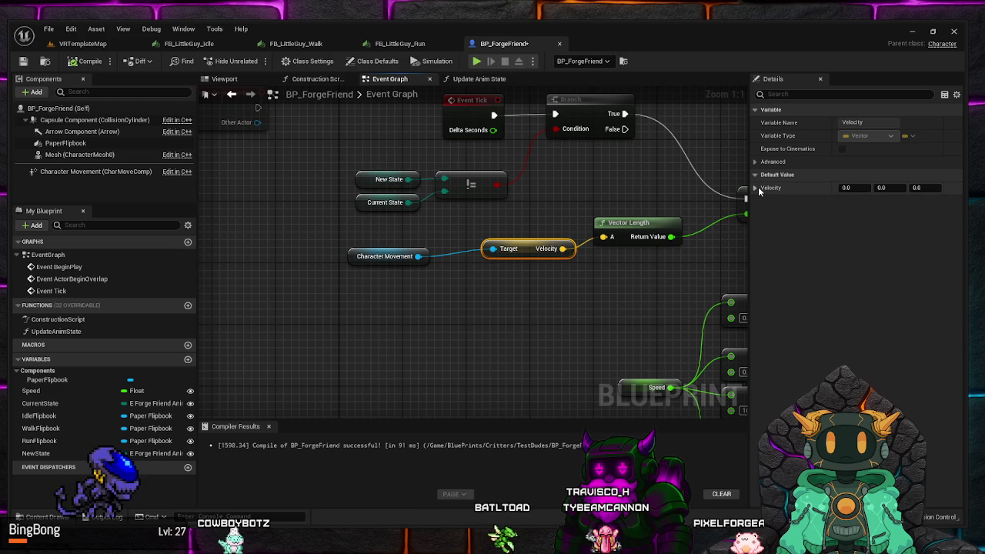
{"action": "left_click", "coordinate": [755, 162]}
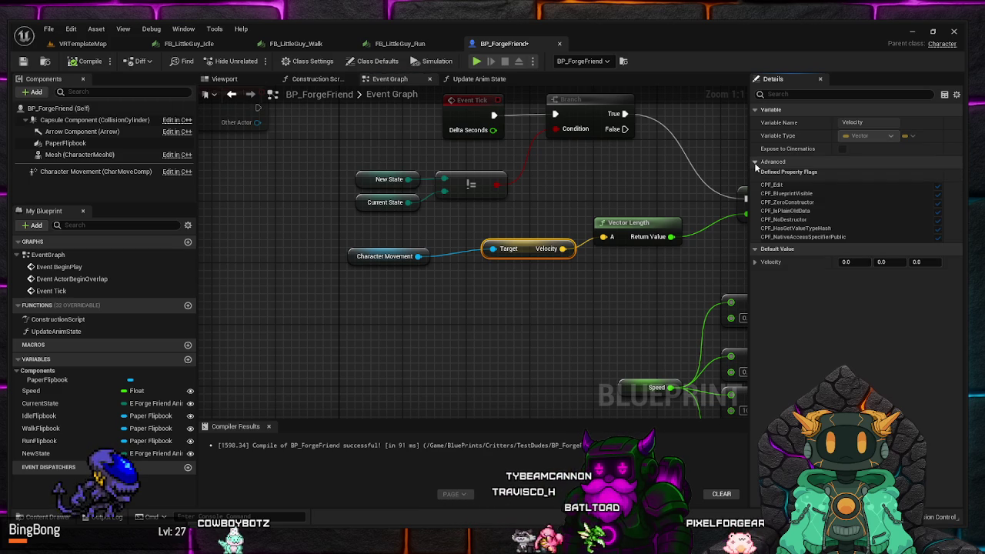
{"action": "left_click", "coordinate": [754, 162]}
Delete the Velocity getter, shift Vector Length left, and start a wire from Character Movement
{"action": "mouse_move", "coordinate": [561, 316]}
{"action": "left_mouse_down"}
{"action": "mouse_move", "coordinate": [547, 249]}
{"action": "mouse_move", "coordinate": [451, 265]}
{"action": "left_mouse_up"}
{"action": "key", "text": "Delete"}
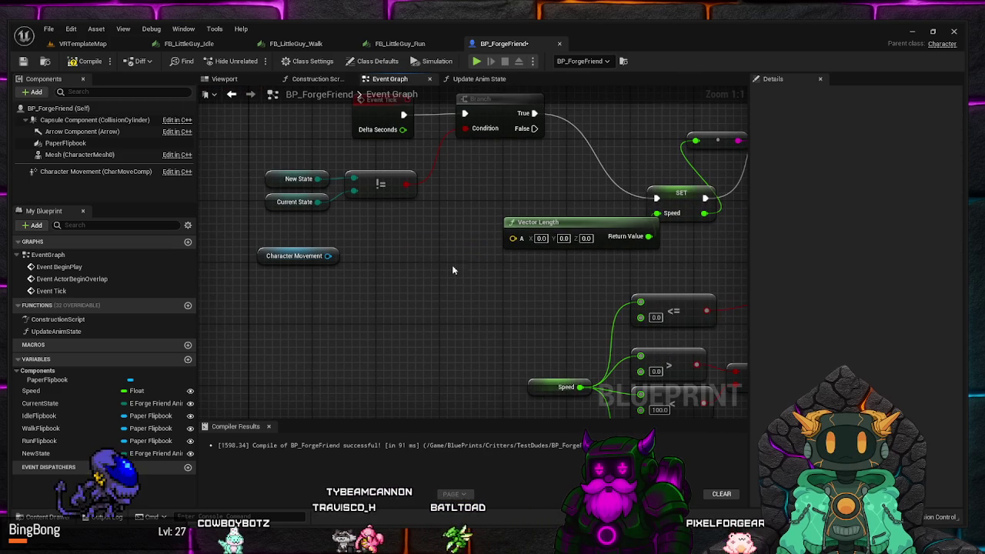
{"action": "left_click_drag", "start_coordinate": [557, 221], "coordinate": [514, 213]}
{"action": "mouse_move", "coordinate": [504, 285]}
{"action": "left_mouse_down"}
{"action": "mouse_move", "coordinate": [402, 334]}
{"action": "mouse_move", "coordinate": [493, 316]}
{"action": "left_mouse_up"}
{"action": "scroll", "coordinate": [450, 322], "scroll_direction": "down", "scroll_amount": 1}
{"action": "scroll", "coordinate": [450, 322], "scroll_direction": "up", "scroll_amount": 1}
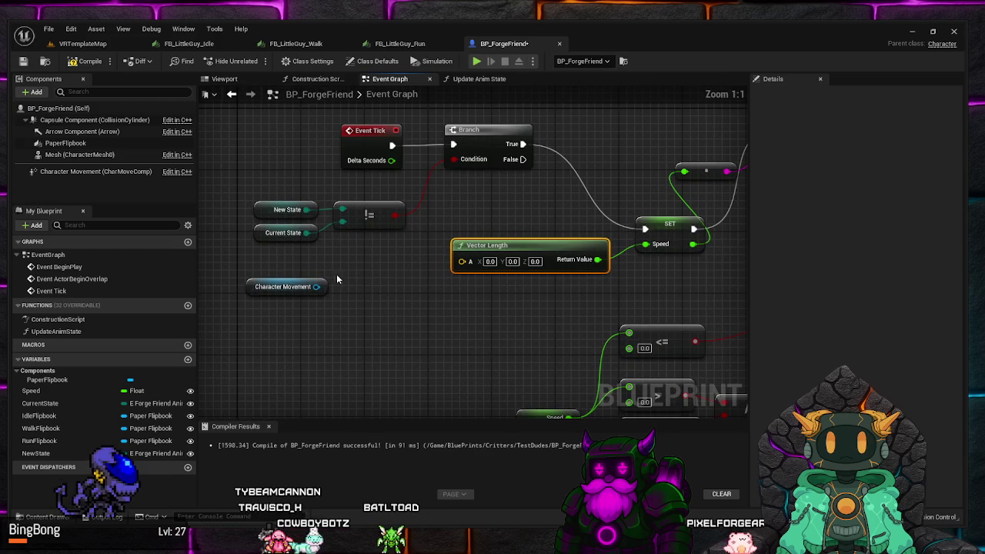
{"action": "left_click", "coordinate": [285, 286]}
{"action": "left_click_drag", "start_coordinate": [316, 286], "coordinate": [362, 327]}
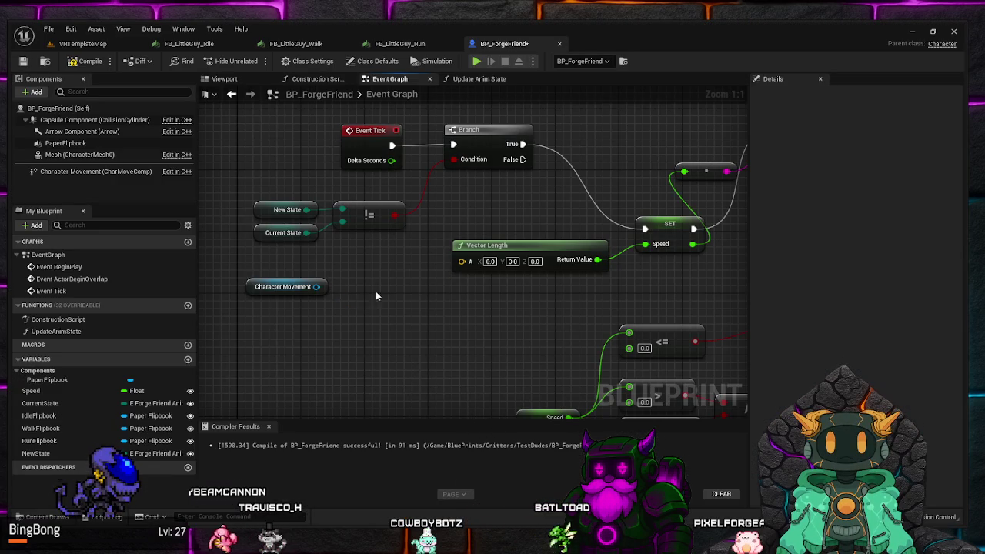
Add a Get Velocity node from Character Movement by searching 'Get Velocit'
{"action": "mouse_move", "coordinate": [315, 287]}
{"action": "left_mouse_down"}
{"action": "mouse_move", "coordinate": [452, 258]}
{"action": "mouse_move", "coordinate": [436, 364]}
{"action": "left_mouse_up"}
{"action": "type", "text": "Get Velocit"}
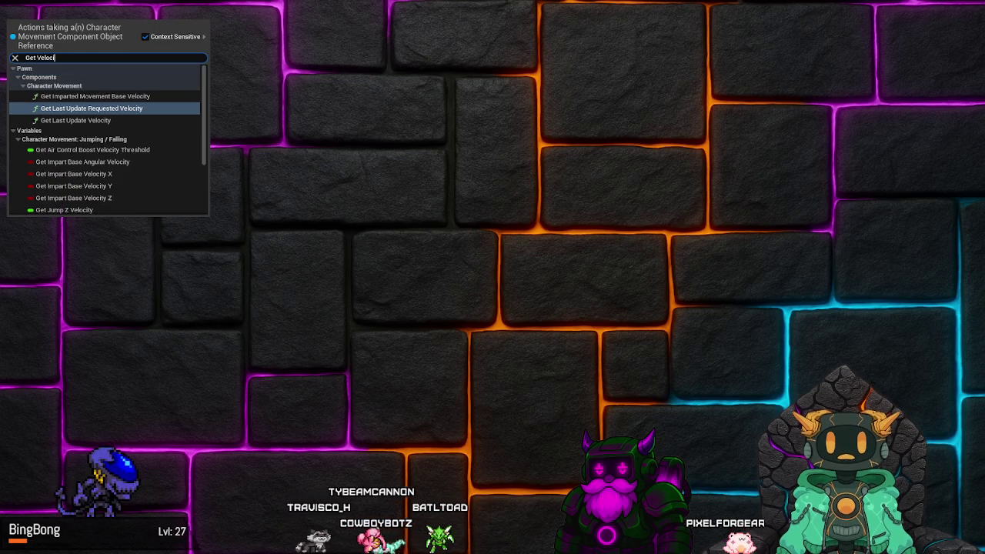
{"action": "key", "text": "Down"}
{"action": "key", "text": "Down"}
{"action": "key", "text": "Down"}
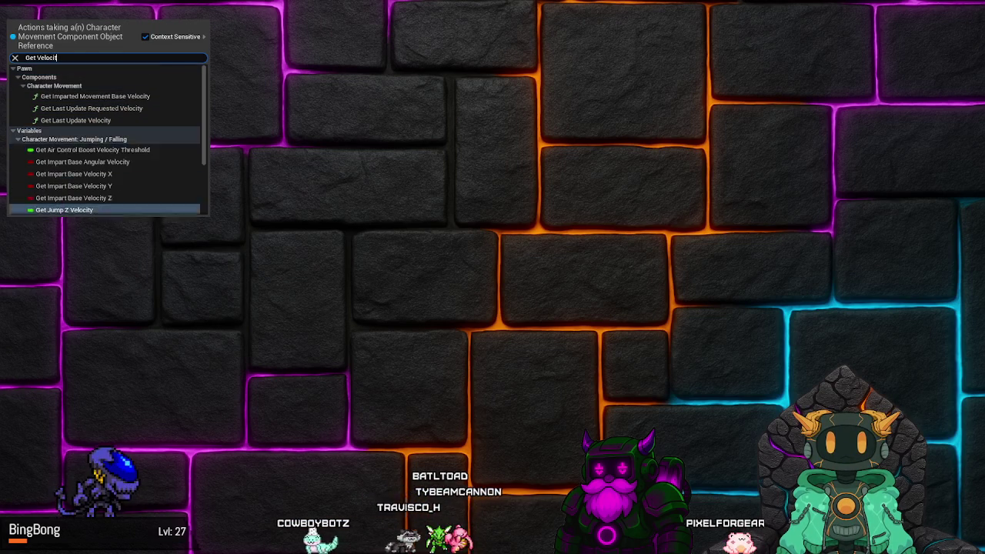
{"action": "key", "text": "Up"}
{"action": "key", "text": "Down"}
{"action": "key", "text": "Up"}
{"action": "key", "text": "Up"}
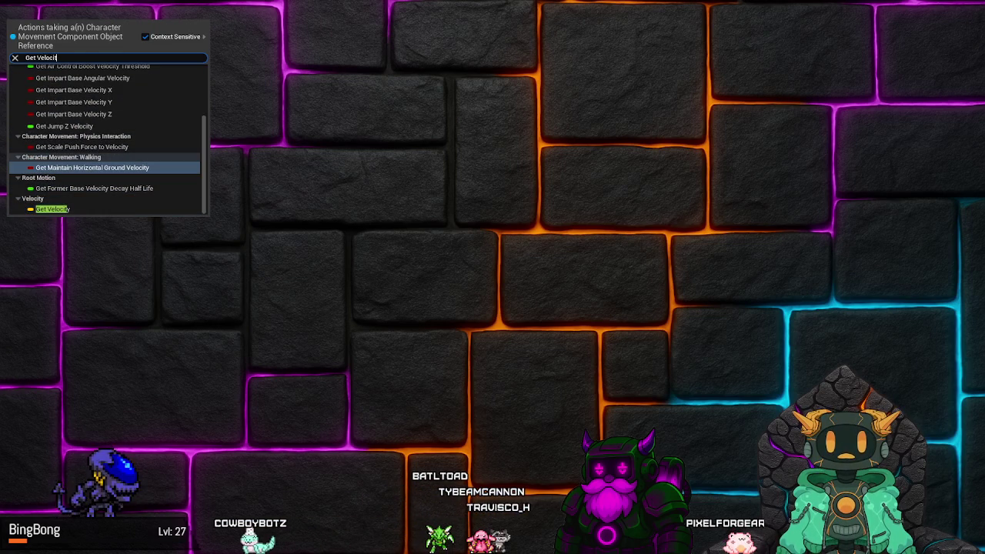
{"action": "key", "text": "Up"}
{"action": "key", "text": "Up"}
{"action": "key", "text": "Up"}
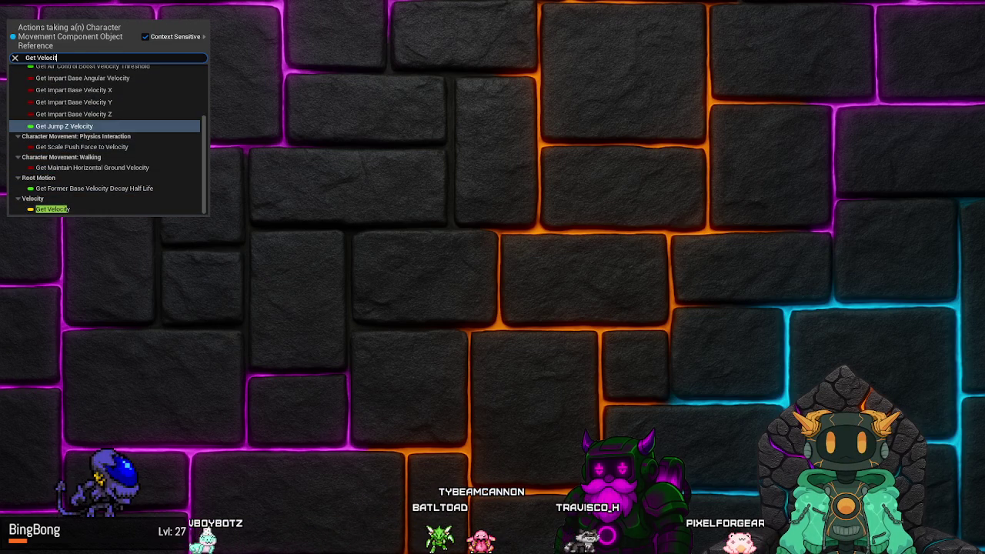
{"action": "key", "text": "Up"}
{"action": "key", "text": "Up"}
{"action": "key", "text": "Up"}
{"action": "key", "text": "Down"}
{"action": "key", "text": "Down"}
{"action": "key", "text": "Down"}
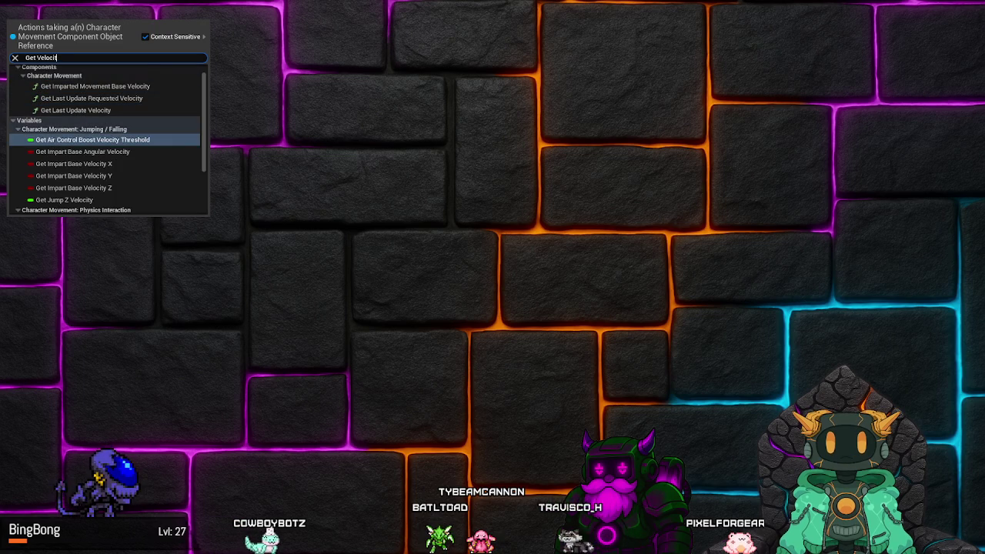
{"action": "key", "text": "Return"}
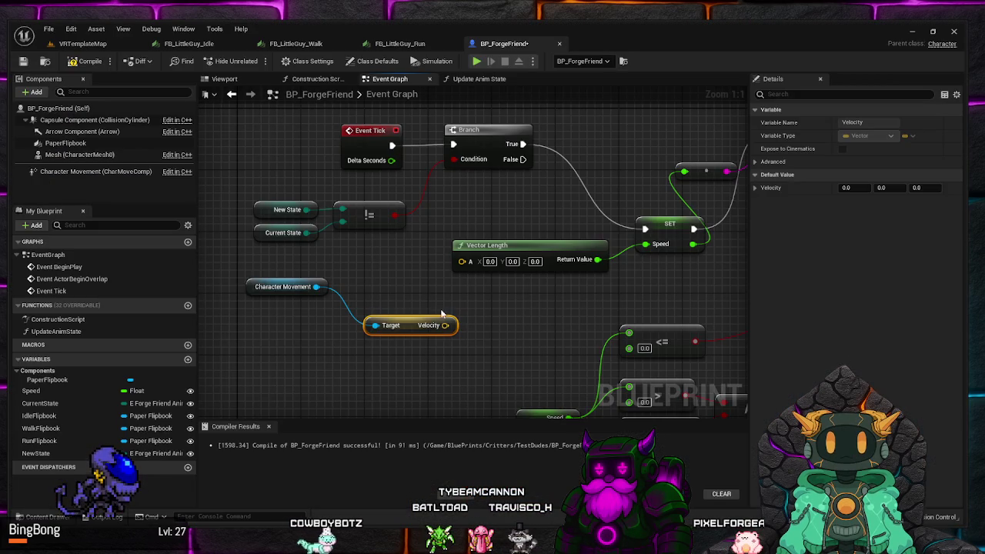
Wire the Velocity output into Vector Length's A input
{"action": "left_click_drag", "start_coordinate": [465, 262], "coordinate": [464, 261]}
{"action": "left_click_drag", "start_coordinate": [407, 330], "coordinate": [392, 283]}
{"action": "left_click", "coordinate": [424, 320]}
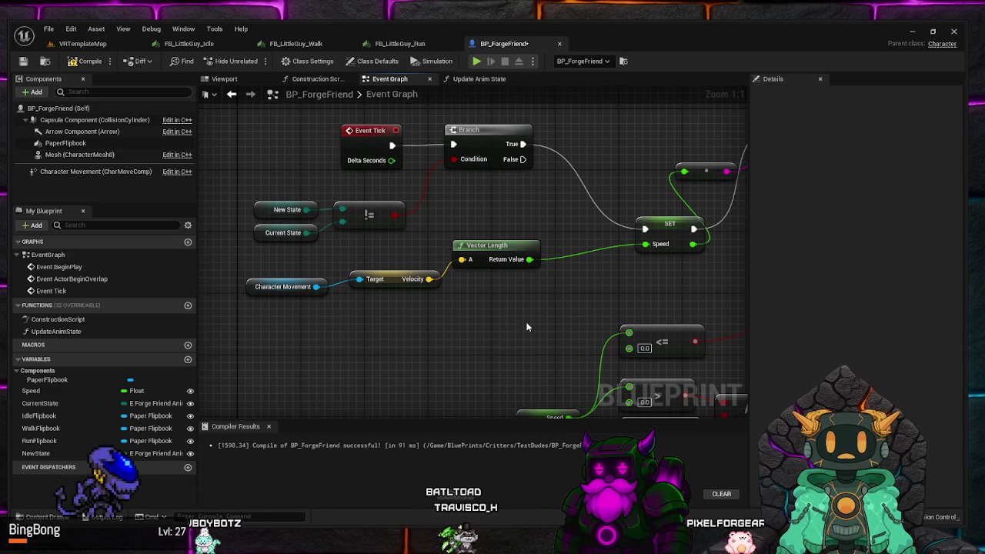
Move the SET Speed node beside the first Branch and widen the graph area
{"action": "left_click_drag", "start_coordinate": [526, 327], "coordinate": [286, 366]}
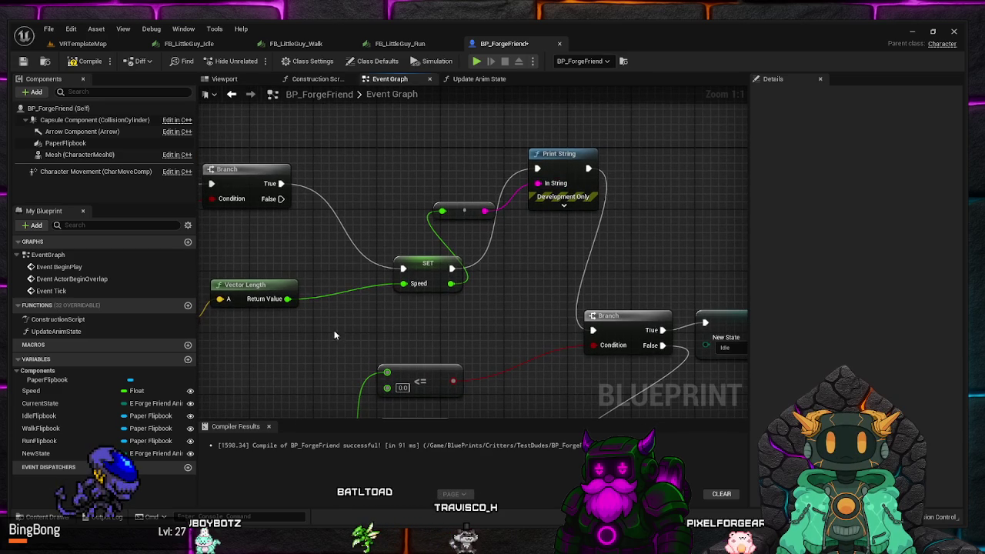
{"action": "mouse_move", "coordinate": [334, 335]}
{"action": "left_mouse_down"}
{"action": "mouse_move", "coordinate": [523, 313]}
{"action": "mouse_move", "coordinate": [464, 312]}
{"action": "mouse_move", "coordinate": [473, 315]}
{"action": "left_mouse_up"}
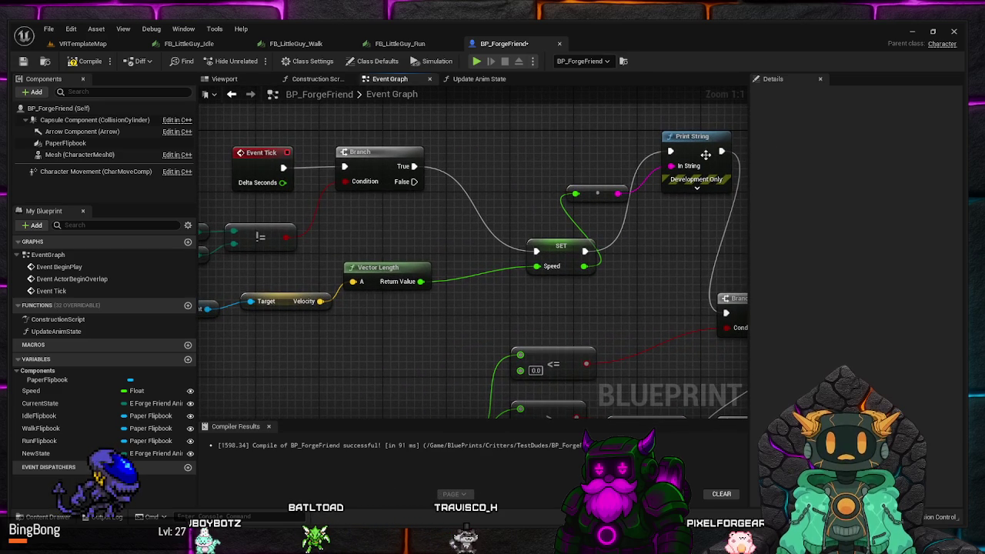
{"action": "scroll", "coordinate": [657, 243], "scroll_direction": "down", "scroll_amount": 1}
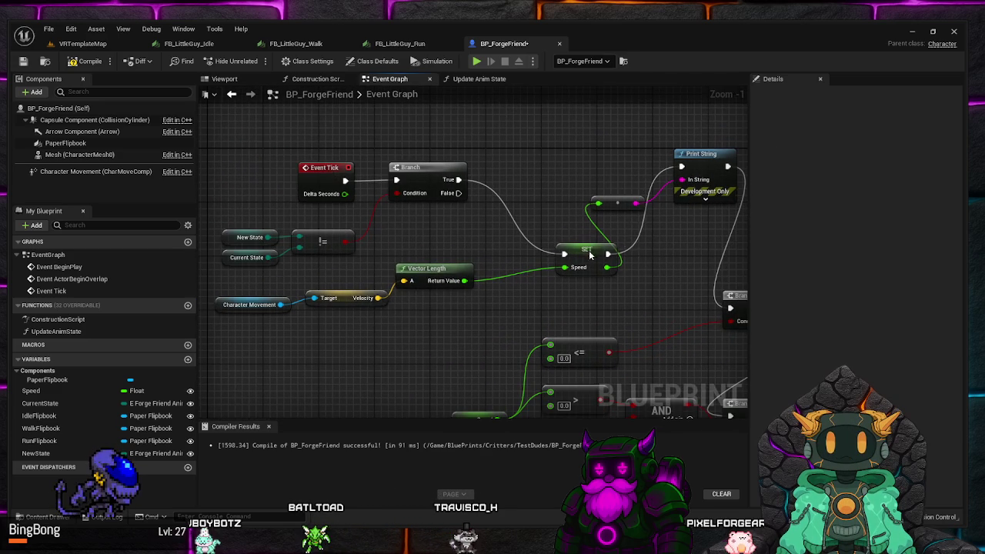
{"action": "left_click_drag", "start_coordinate": [590, 256], "coordinate": [535, 194]}
{"action": "left_click", "coordinate": [619, 231]}
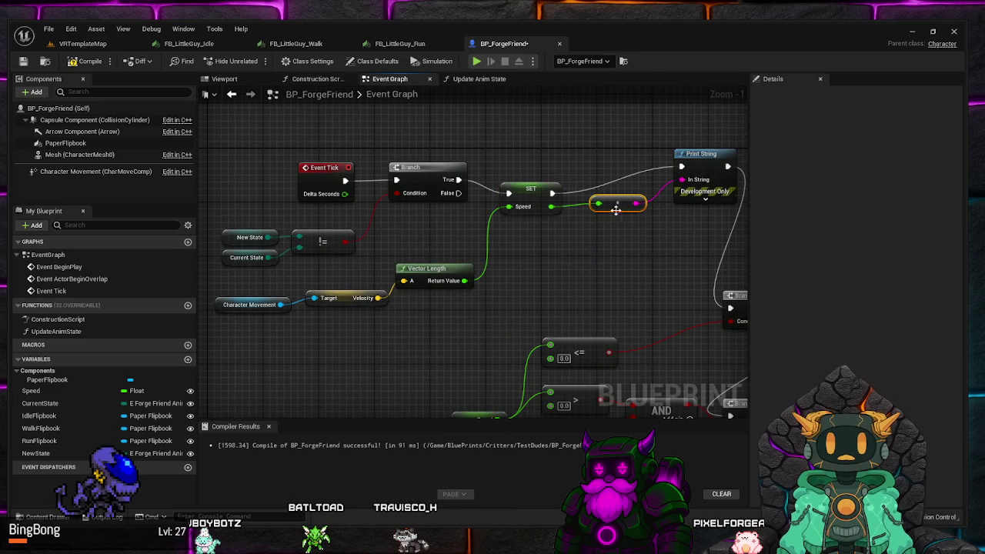
{"action": "mouse_move", "coordinate": [619, 267]}
{"action": "left_mouse_down"}
{"action": "mouse_move", "coordinate": [641, 249]}
{"action": "mouse_move", "coordinate": [623, 253]}
{"action": "left_mouse_up"}
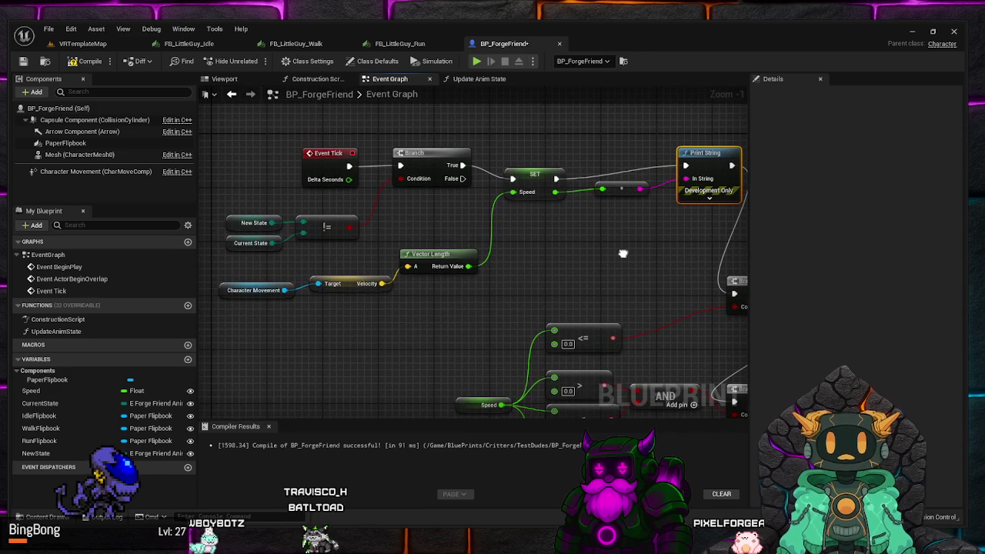
{"action": "left_click_drag", "start_coordinate": [749, 246], "coordinate": [885, 247]}
{"action": "left_click_drag", "start_coordinate": [526, 247], "coordinate": [548, 290]}
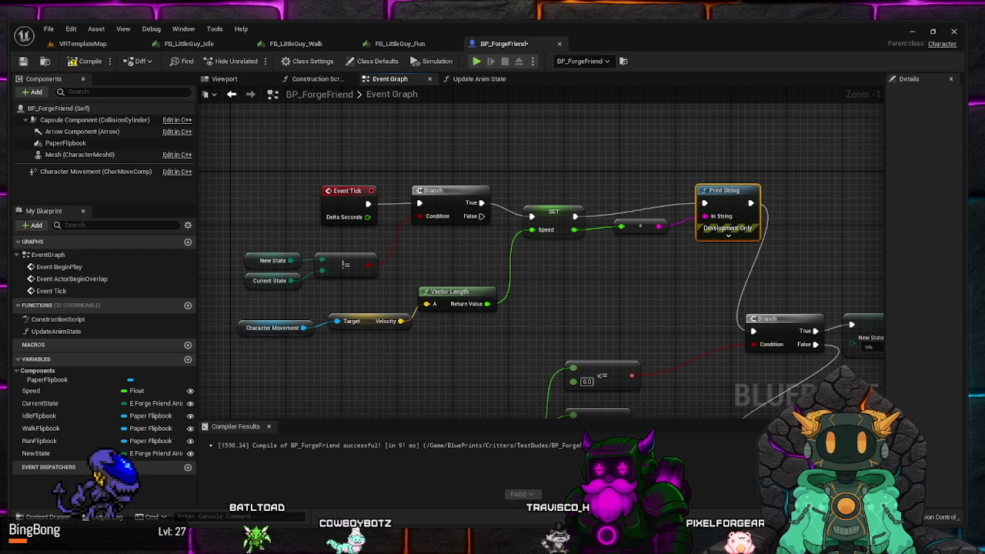
Review the Capsule Component's details: 9.0 half height, 7.0 radius, Pawn collision preset
{"action": "left_click", "coordinate": [96, 121]}
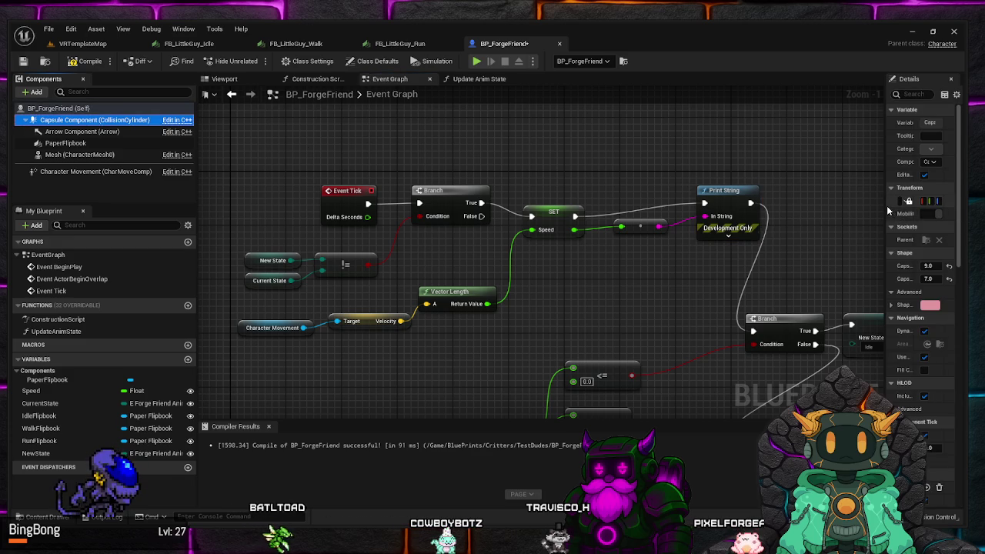
{"action": "mouse_move", "coordinate": [887, 205]}
{"action": "left_mouse_down"}
{"action": "mouse_move", "coordinate": [700, 223]}
{"action": "mouse_move", "coordinate": [702, 236]}
{"action": "left_mouse_up"}
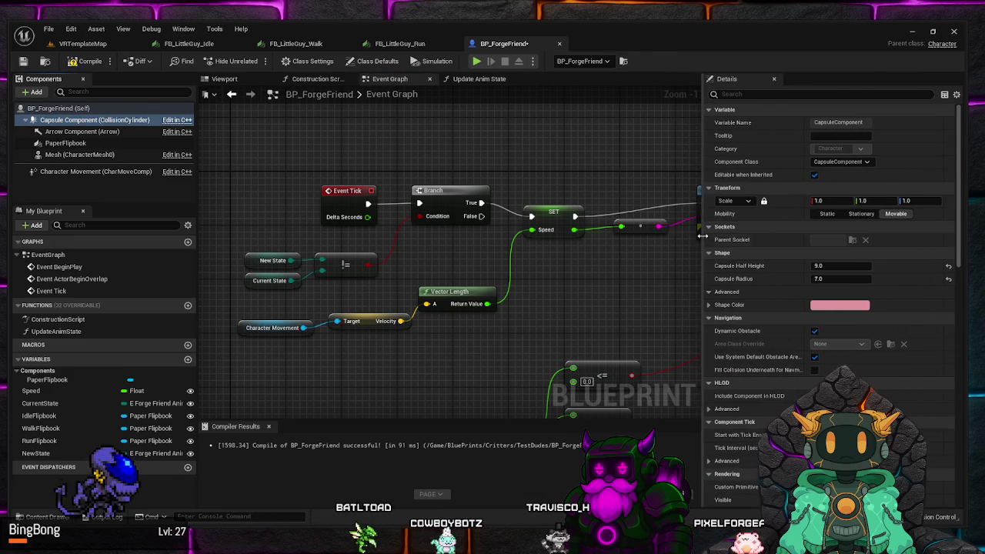
{"action": "scroll", "coordinate": [775, 254], "scroll_direction": "down", "scroll_amount": 5}
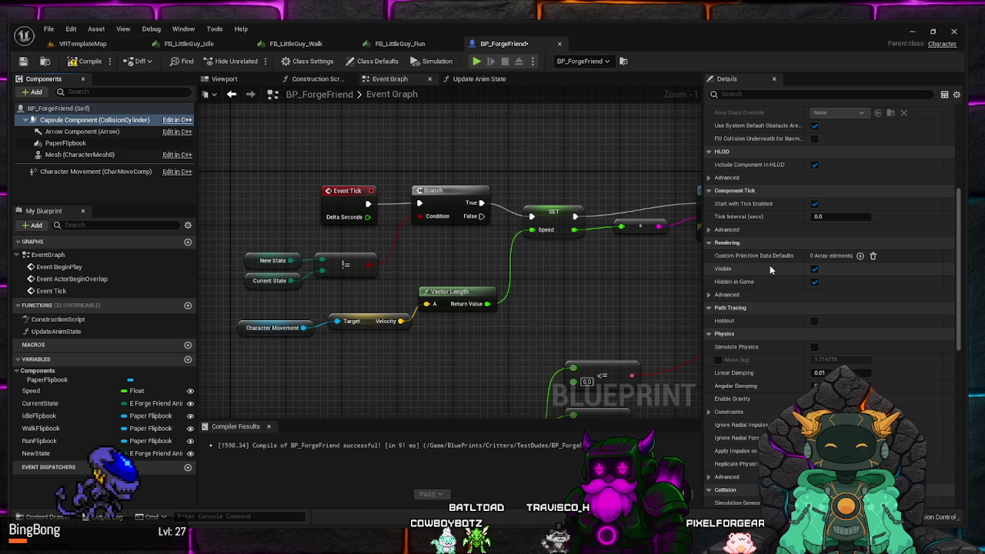
{"action": "scroll", "coordinate": [762, 308], "scroll_direction": "down", "scroll_amount": 7}
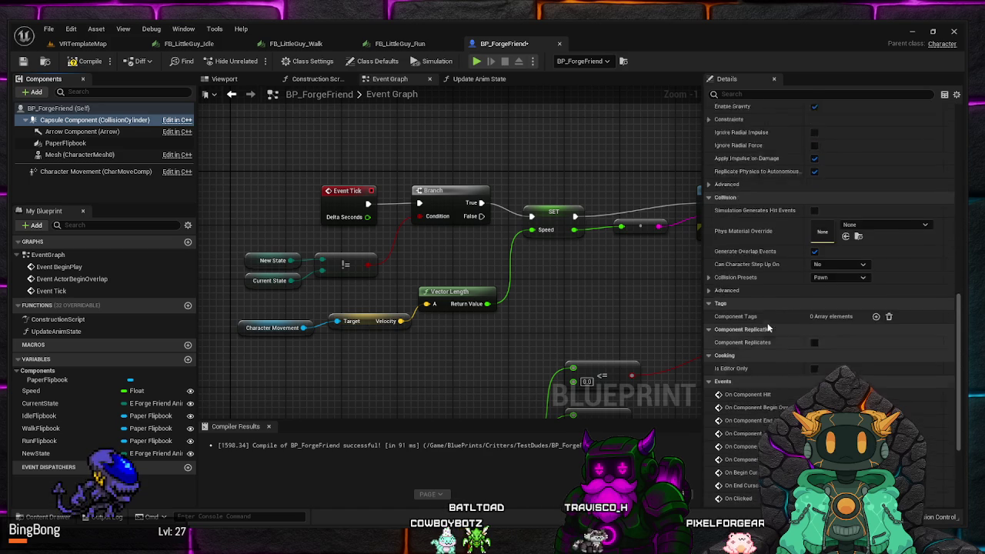
{"action": "scroll", "coordinate": [767, 328], "scroll_direction": "up", "scroll_amount": 1}
{"action": "left_click_drag", "start_coordinate": [701, 106], "coordinate": [806, 105]}
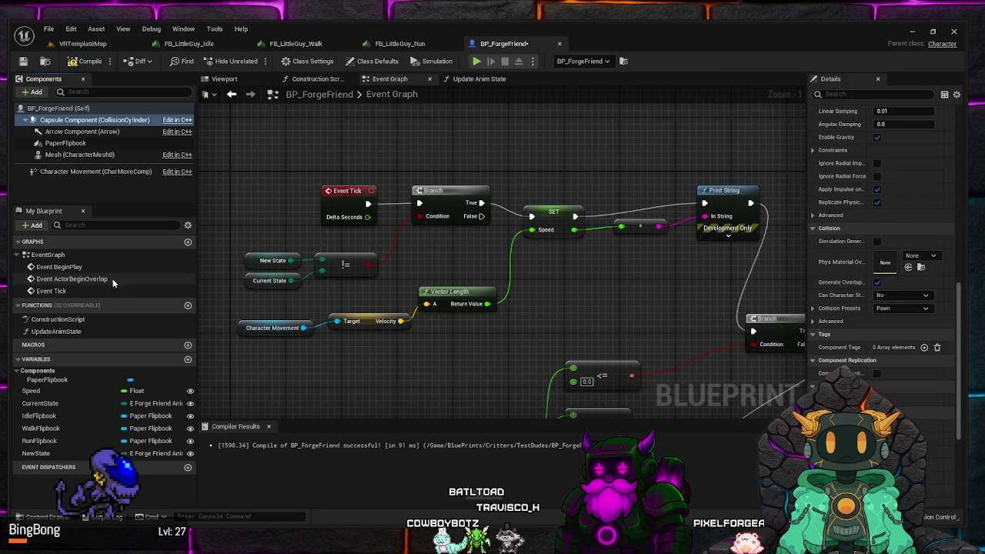
{"action": "left_click", "coordinate": [90, 331]}
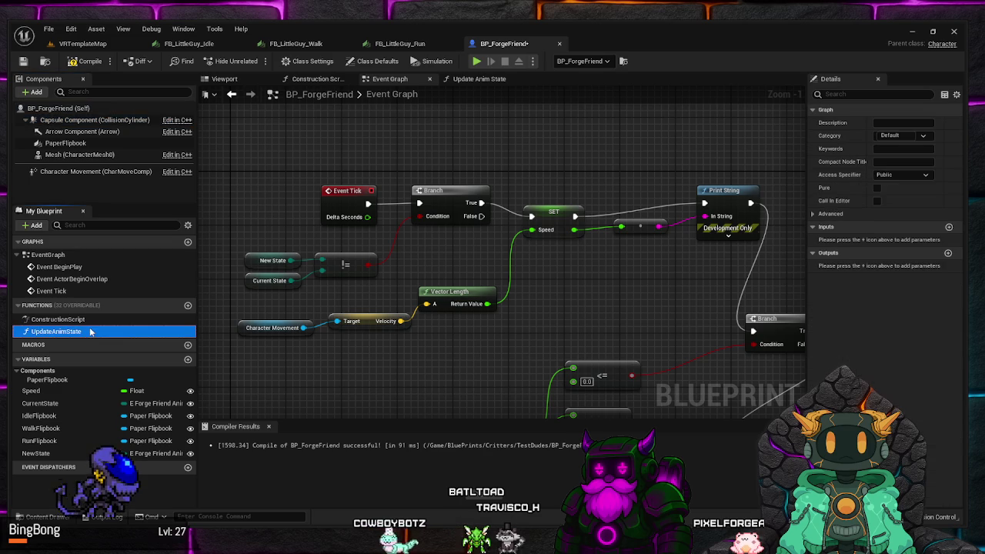
{"action": "mouse_move", "coordinate": [406, 230]}
{"action": "left_mouse_down"}
{"action": "mouse_move", "coordinate": [388, 266]}
{"action": "mouse_move", "coordinate": [370, 147]}
{"action": "left_mouse_up"}
{"action": "left_click_drag", "start_coordinate": [570, 239], "coordinate": [328, 199]}
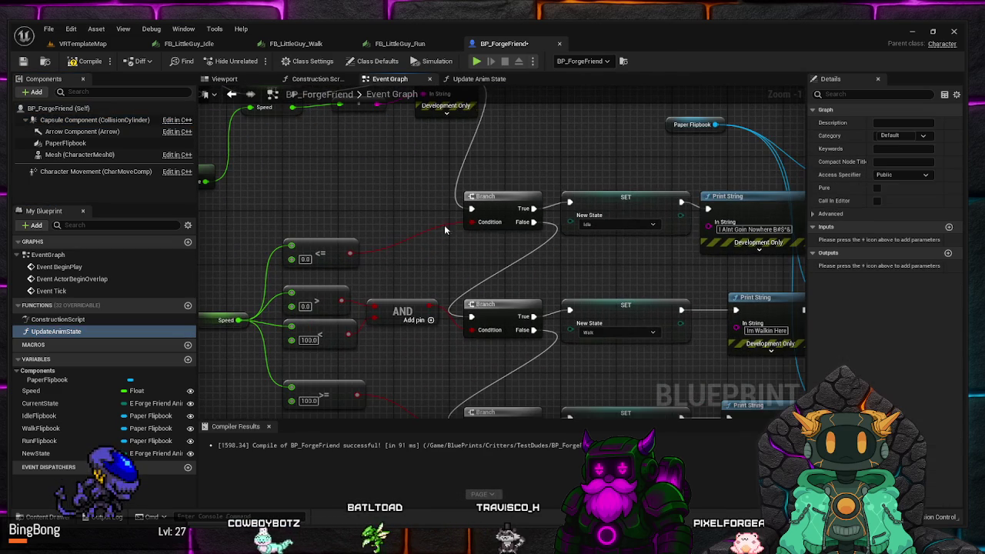
{"action": "left_click_drag", "start_coordinate": [624, 269], "coordinate": [511, 215]}
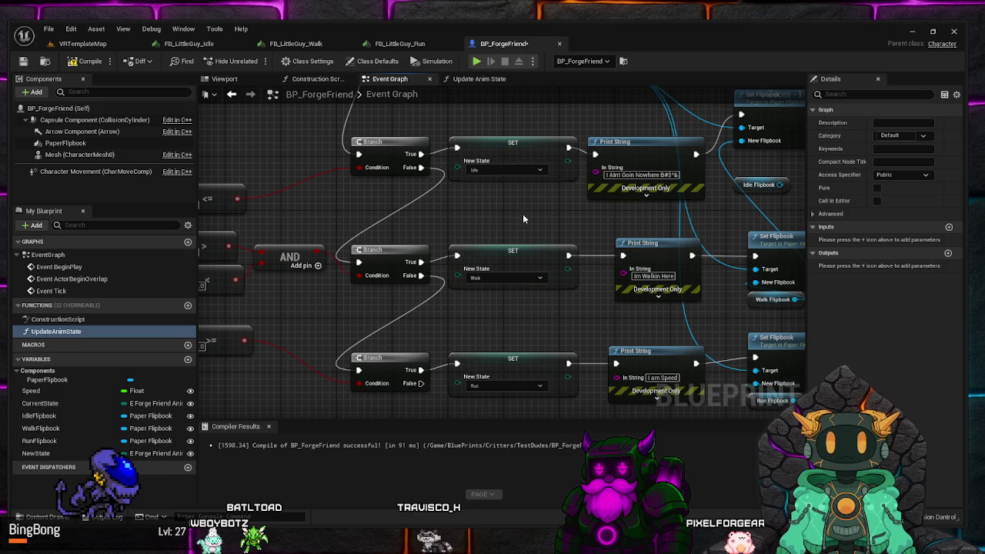
{"action": "mouse_move", "coordinate": [522, 214]}
{"action": "left_mouse_down"}
{"action": "mouse_move", "coordinate": [464, 188]}
{"action": "mouse_move", "coordinate": [358, 185]}
{"action": "mouse_move", "coordinate": [362, 194]}
{"action": "mouse_move", "coordinate": [446, 182]}
{"action": "mouse_move", "coordinate": [346, 161]}
{"action": "mouse_move", "coordinate": [363, 168]}
{"action": "mouse_move", "coordinate": [430, 270]}
{"action": "mouse_move", "coordinate": [587, 290]}
{"action": "mouse_move", "coordinate": [518, 299]}
{"action": "mouse_move", "coordinate": [528, 275]}
{"action": "mouse_move", "coordinate": [587, 241]}
{"action": "mouse_move", "coordinate": [595, 226]}
{"action": "mouse_move", "coordinate": [585, 218]}
{"action": "mouse_move", "coordinate": [583, 282]}
{"action": "left_mouse_up"}
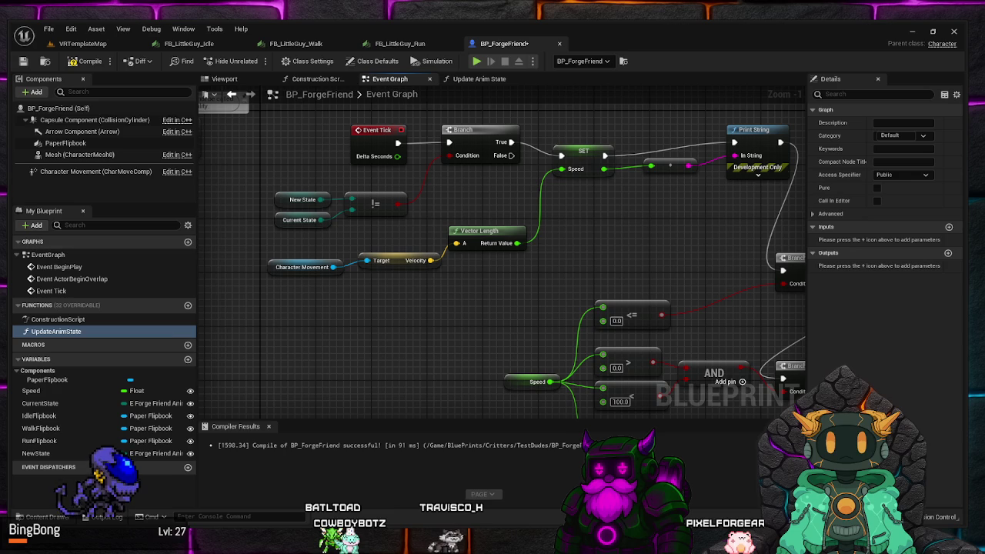
{"action": "mouse_move", "coordinate": [480, 197]}
{"action": "left_mouse_down"}
{"action": "mouse_move", "coordinate": [462, 212]}
{"action": "mouse_move", "coordinate": [484, 223]}
{"action": "left_mouse_up"}
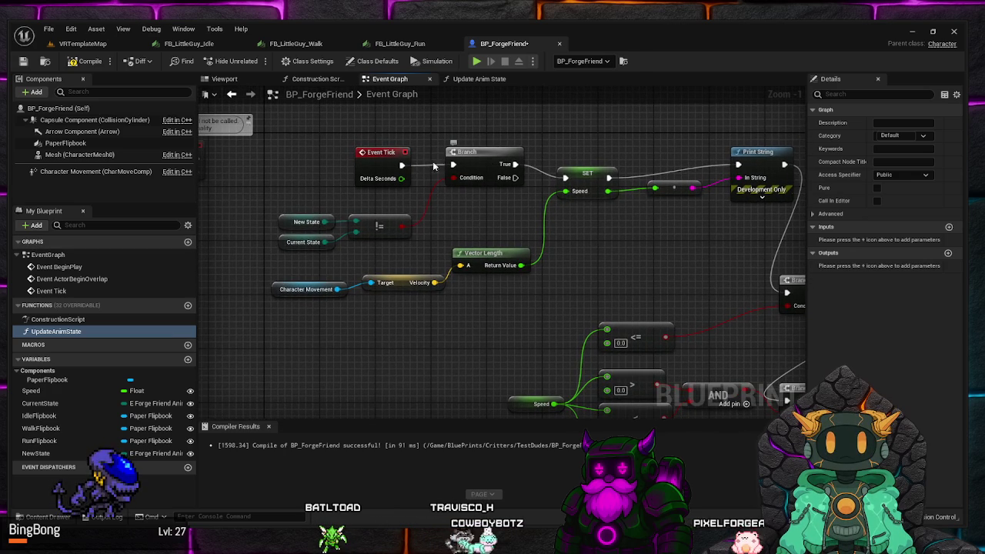
Disconnect Event Tick from the first Branch, move the Branch below, and wire Event Tick into SET Speed
{"action": "right_click", "coordinate": [401, 164]}
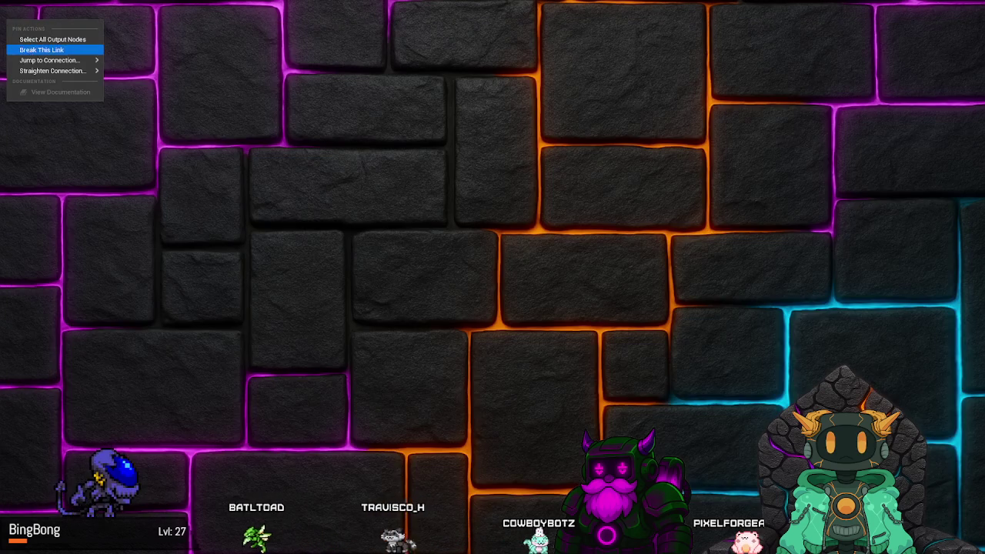
{"action": "left_click", "coordinate": [42, 49]}
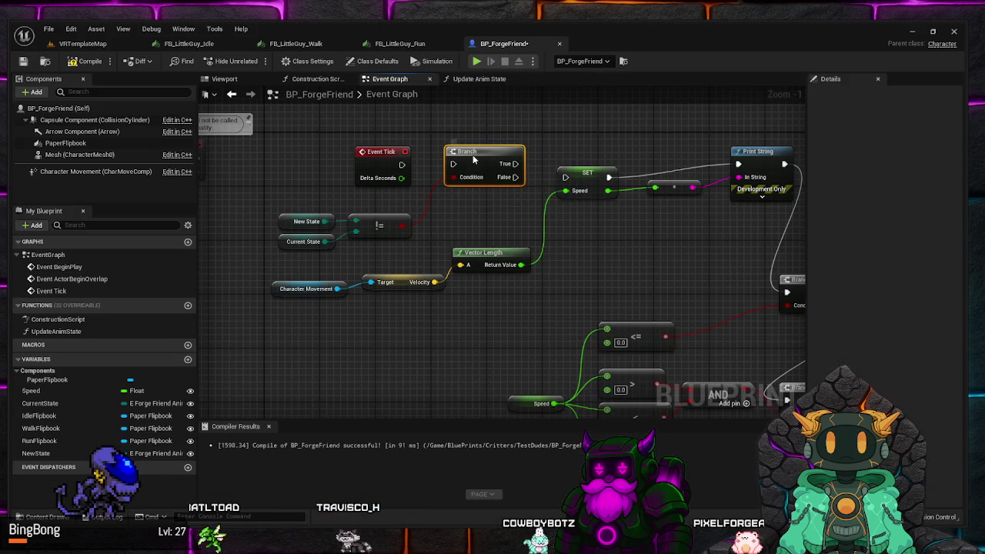
{"action": "left_click_drag", "start_coordinate": [473, 155], "coordinate": [611, 231]}
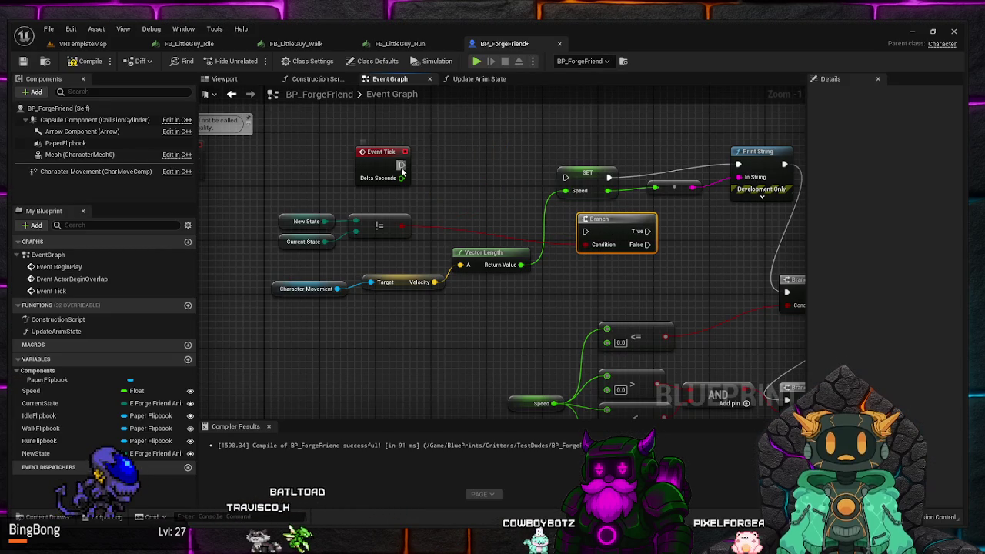
{"action": "mouse_move", "coordinate": [402, 165]}
{"action": "left_mouse_down"}
{"action": "mouse_move", "coordinate": [571, 189]}
{"action": "mouse_move", "coordinate": [565, 178]}
{"action": "mouse_move", "coordinate": [585, 173]}
{"action": "mouse_move", "coordinate": [470, 160]}
{"action": "left_mouse_up"}
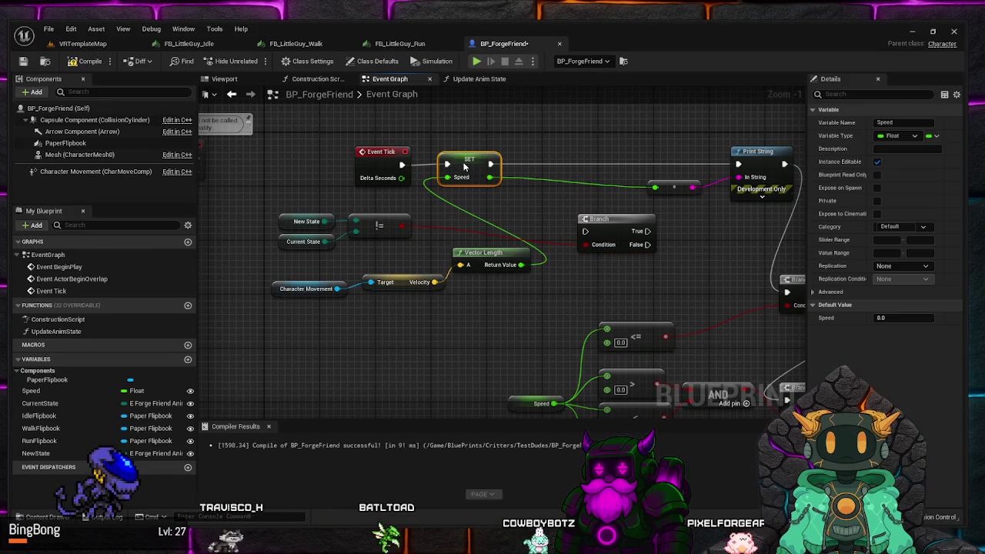
Arrange Character Movement, Velocity and Vector Length together and move the != state nodes aside
{"action": "mouse_move", "coordinate": [475, 289]}
{"action": "left_mouse_down"}
{"action": "mouse_move", "coordinate": [338, 284]}
{"action": "mouse_move", "coordinate": [355, 278]}
{"action": "left_mouse_up"}
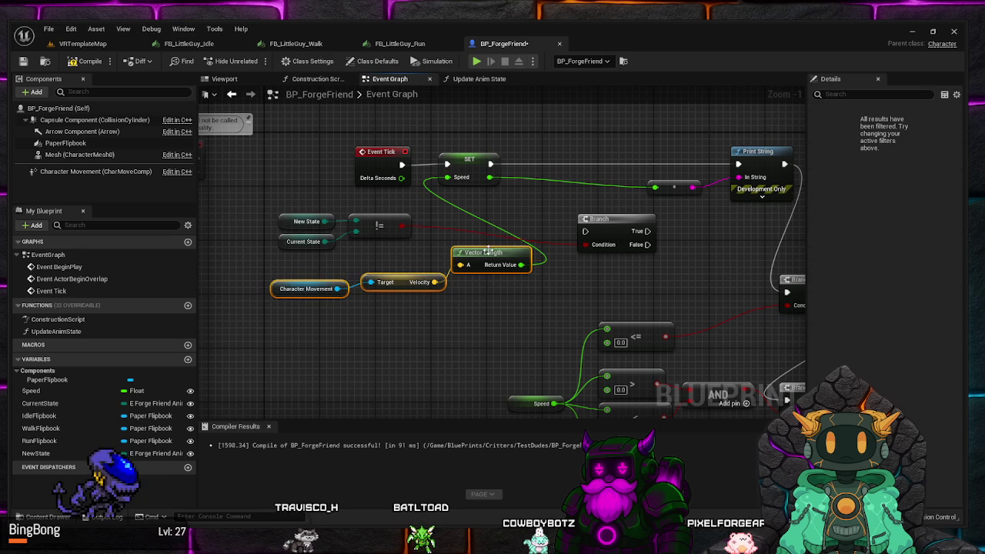
{"action": "left_click_drag", "start_coordinate": [486, 252], "coordinate": [403, 259]}
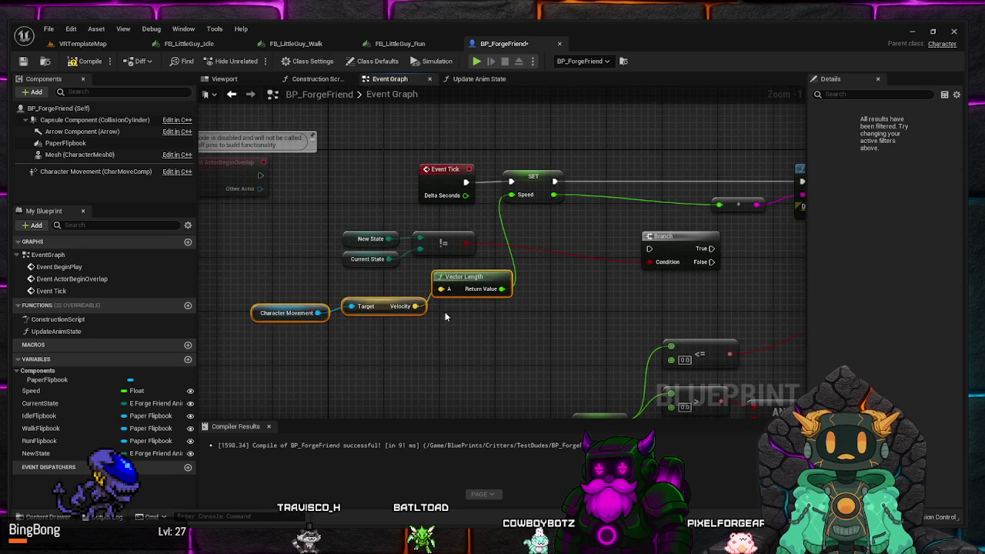
{"action": "left_click", "coordinate": [385, 306]}
{"action": "left_click_drag", "start_coordinate": [385, 306], "coordinate": [477, 307]}
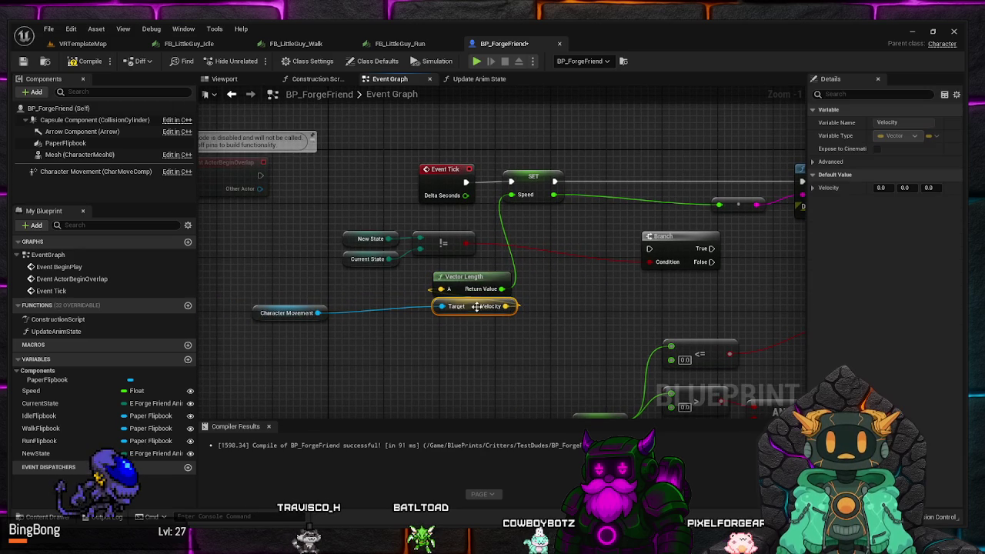
{"action": "left_click", "coordinate": [283, 320]}
{"action": "mouse_move", "coordinate": [256, 309]}
{"action": "left_mouse_down"}
{"action": "mouse_move", "coordinate": [422, 335]}
{"action": "mouse_move", "coordinate": [437, 322]}
{"action": "left_mouse_up"}
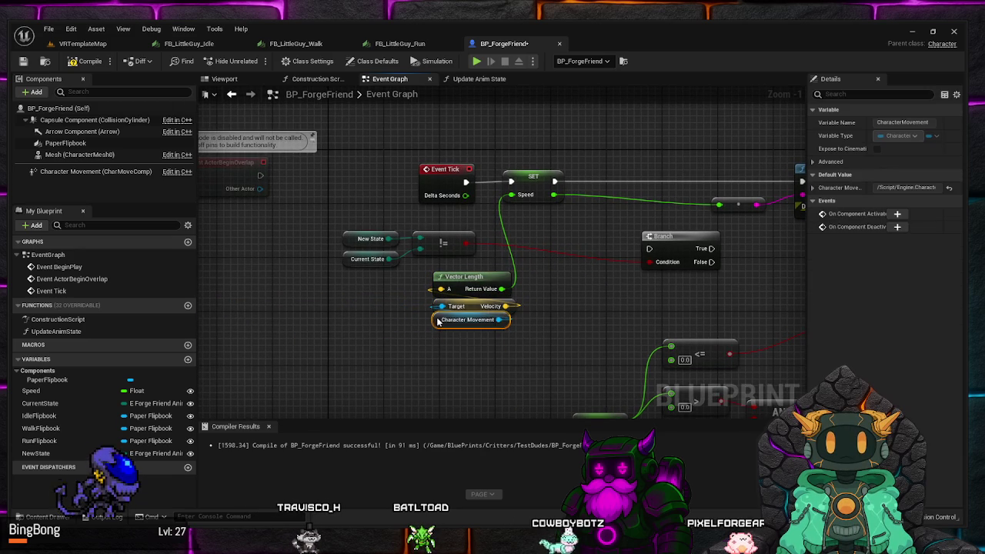
{"action": "left_click_drag", "start_coordinate": [539, 263], "coordinate": [504, 310]}
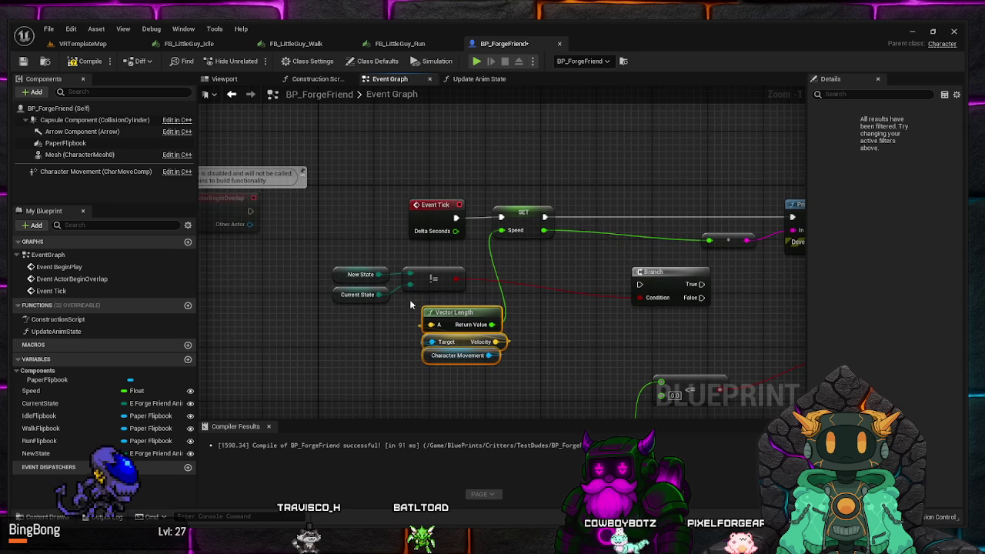
{"action": "left_click_drag", "start_coordinate": [411, 305], "coordinate": [329, 263]}
{"action": "left_click_drag", "start_coordinate": [433, 279], "coordinate": [642, 333]}
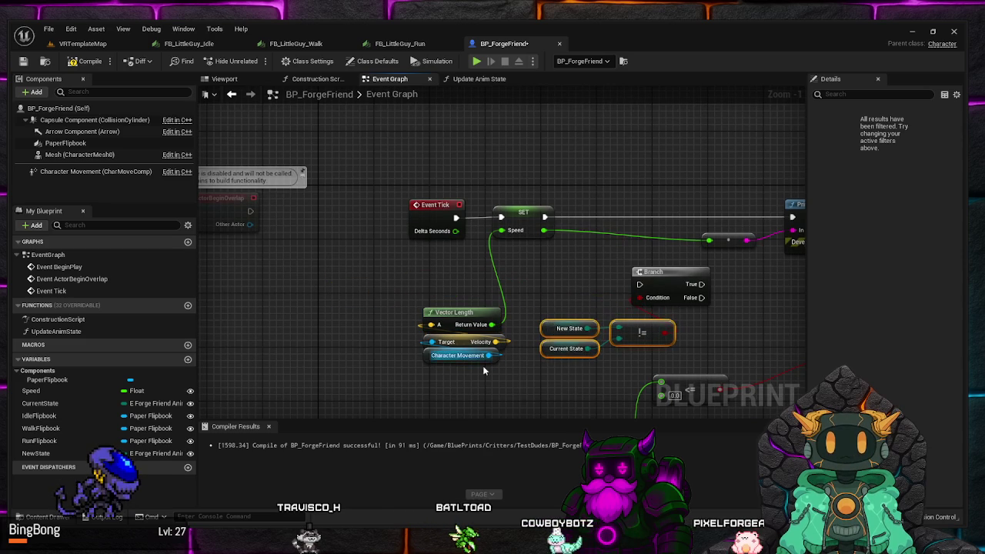
{"action": "mouse_move", "coordinate": [483, 370]}
{"action": "left_mouse_down"}
{"action": "mouse_move", "coordinate": [415, 306]}
{"action": "mouse_move", "coordinate": [435, 300]}
{"action": "mouse_move", "coordinate": [434, 251]}
{"action": "left_mouse_up"}
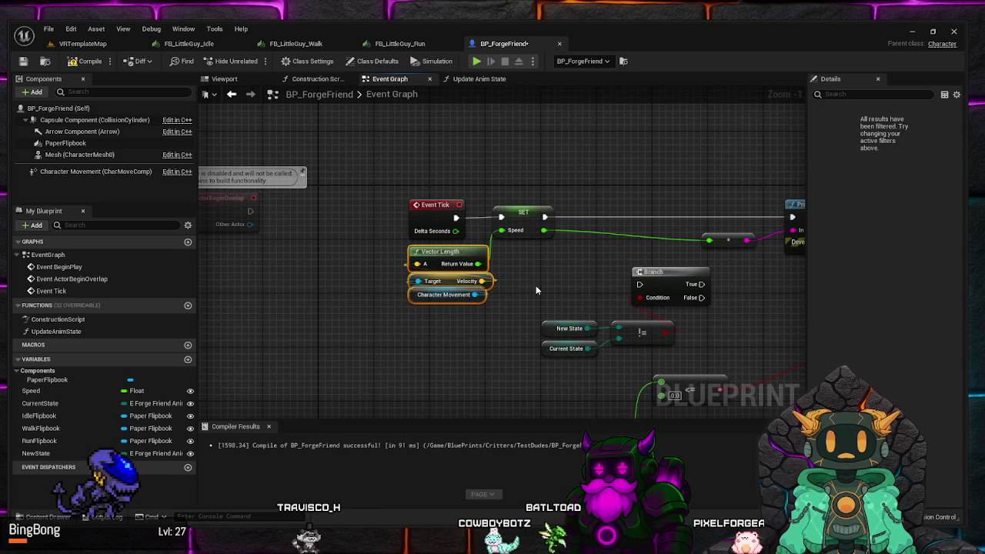
Move the float-to-string conversion node near SET Speed and reposition the Event Tick group
{"action": "left_click_drag", "start_coordinate": [537, 290], "coordinate": [437, 260]}
{"action": "left_click", "coordinate": [486, 197]}
{"action": "left_click", "coordinate": [502, 273]}
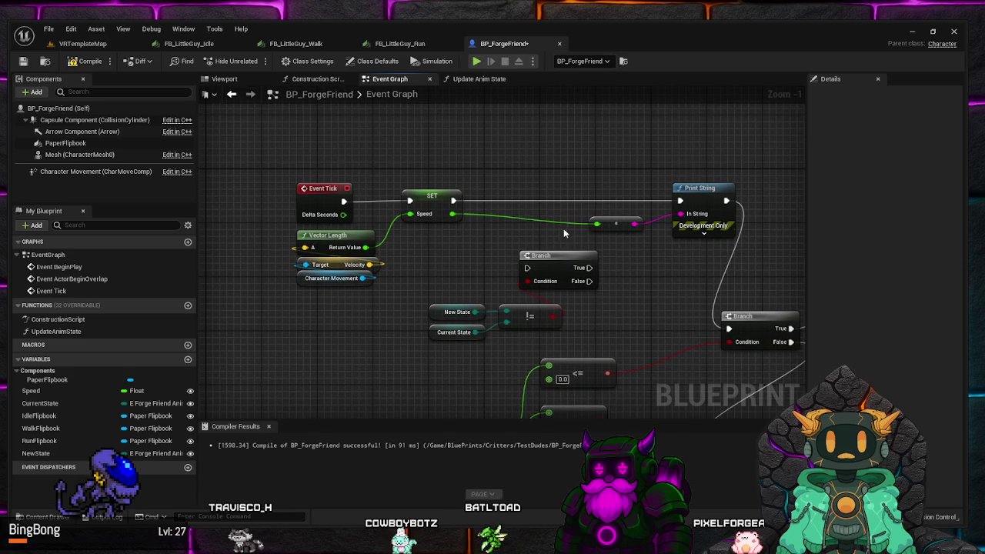
{"action": "left_click", "coordinate": [605, 226]}
{"action": "left_click_drag", "start_coordinate": [617, 230], "coordinate": [551, 224]}
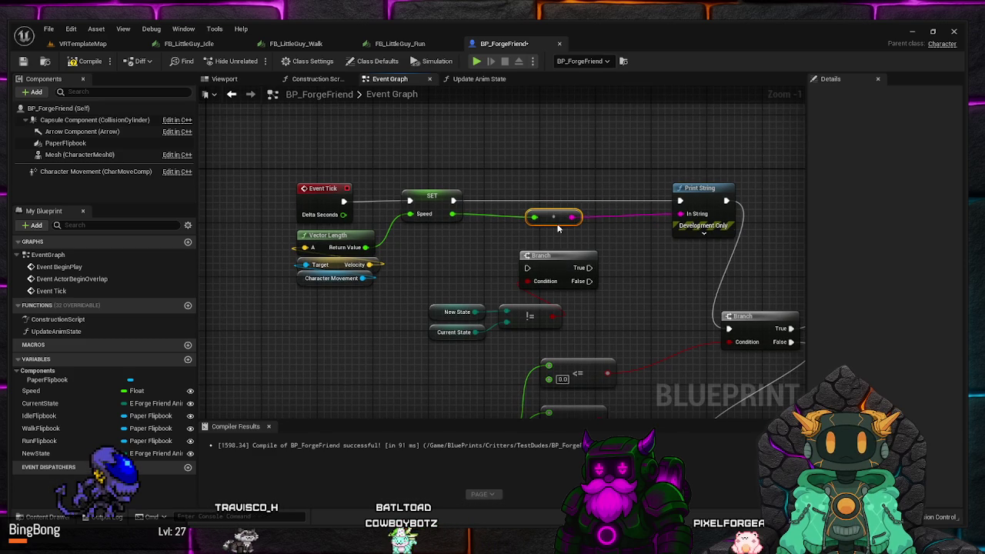
{"action": "left_click", "coordinate": [608, 251]}
{"action": "mouse_move", "coordinate": [481, 267]}
{"action": "left_mouse_down"}
{"action": "mouse_move", "coordinate": [501, 216]}
{"action": "mouse_move", "coordinate": [496, 245]}
{"action": "mouse_move", "coordinate": [518, 262]}
{"action": "left_mouse_up"}
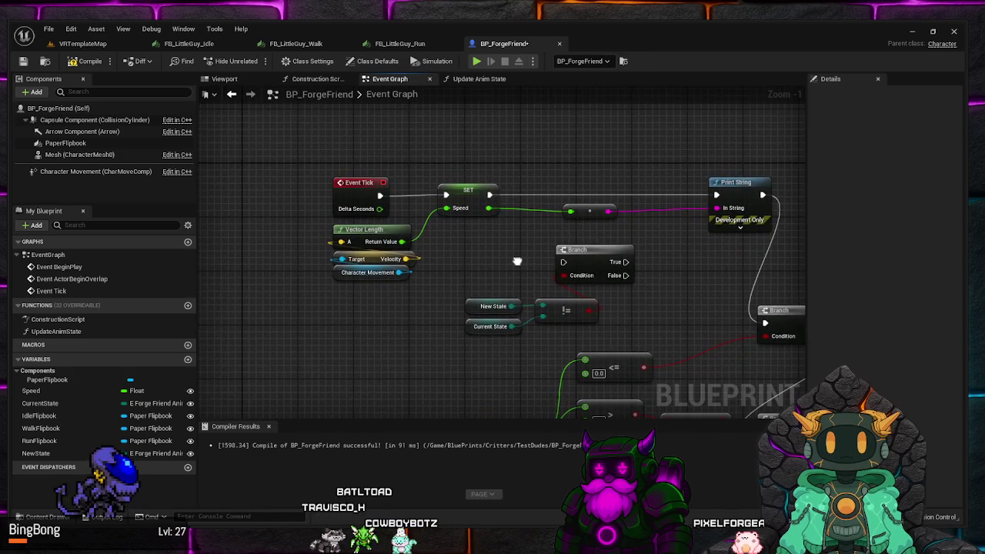
{"action": "mouse_move", "coordinate": [462, 286]}
{"action": "left_mouse_down"}
{"action": "mouse_move", "coordinate": [349, 181]}
{"action": "mouse_move", "coordinate": [397, 181]}
{"action": "left_mouse_up"}
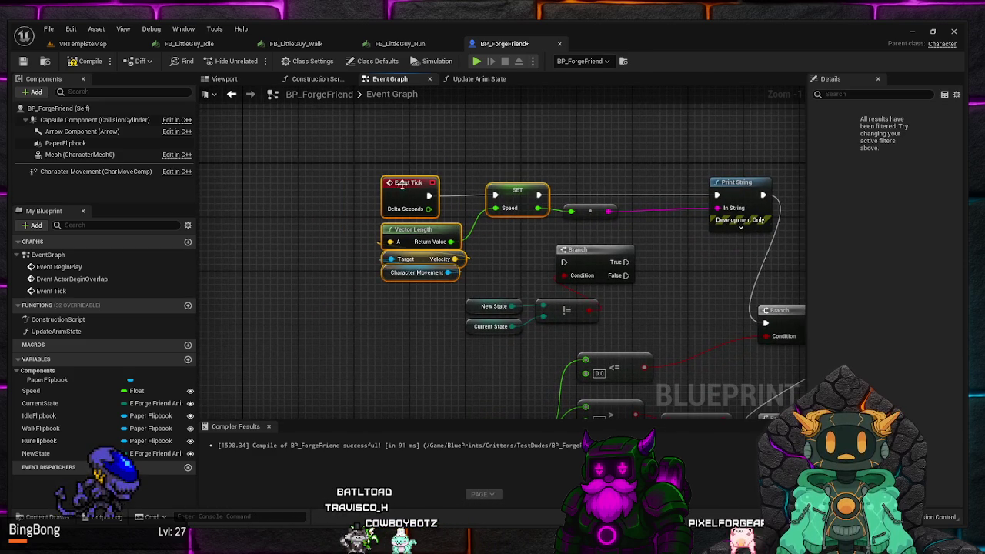
{"action": "left_click", "coordinate": [593, 167]}
{"action": "left_click_drag", "start_coordinate": [504, 210], "coordinate": [390, 210]}
{"action": "left_click", "coordinate": [386, 194]}
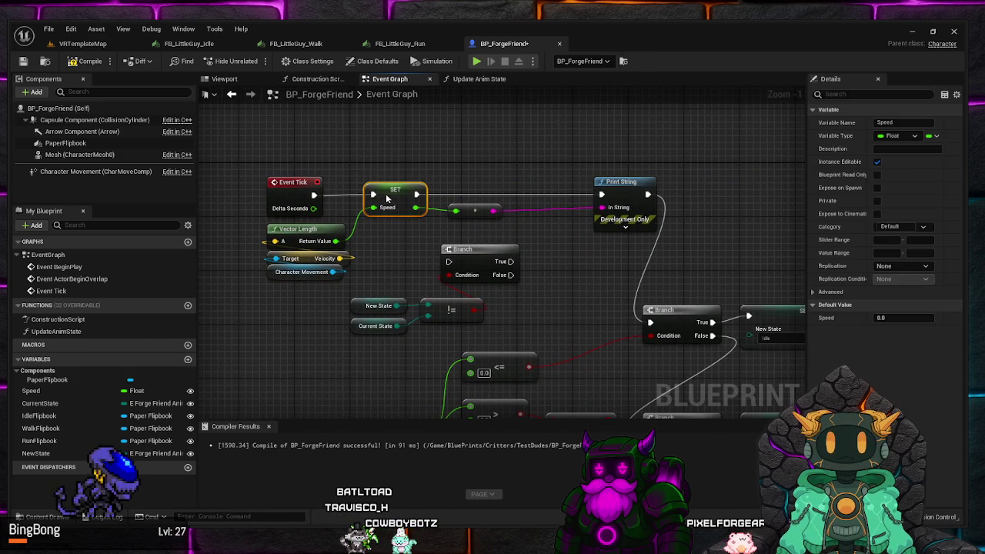
{"action": "left_click", "coordinate": [502, 173]}
{"action": "left_click_drag", "start_coordinate": [543, 239], "coordinate": [557, 213]}
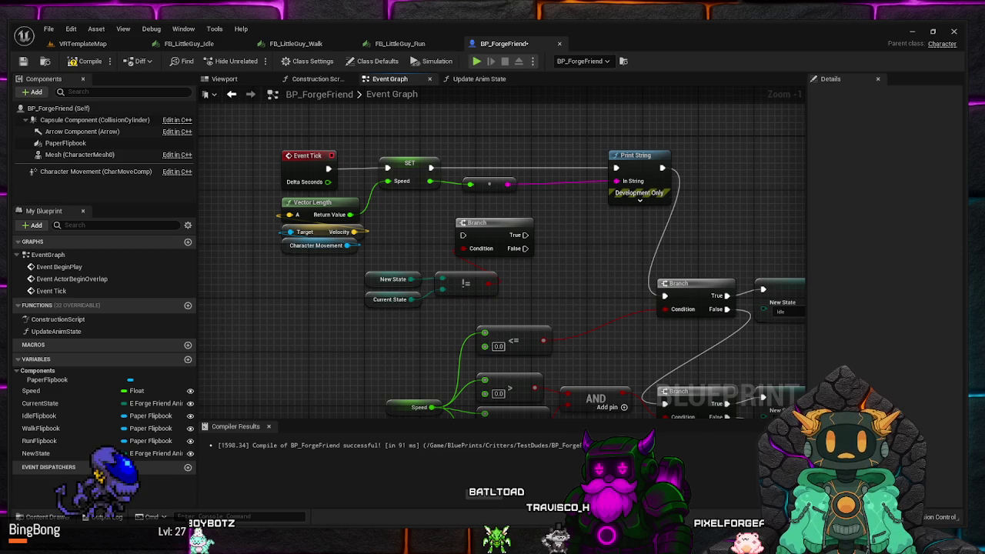
{"action": "scroll", "coordinate": [564, 241], "scroll_direction": "down", "scroll_amount": 2}
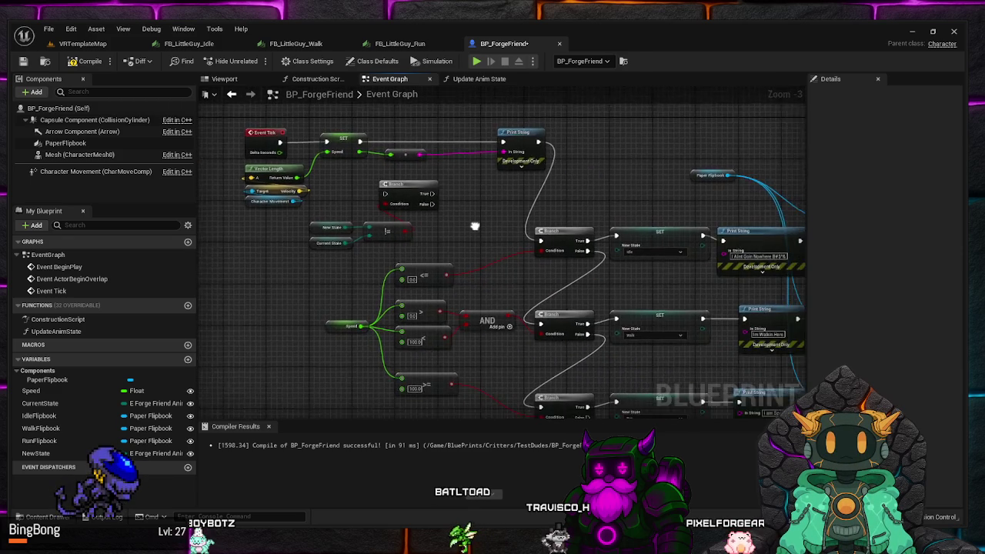
{"action": "scroll", "coordinate": [457, 221], "scroll_direction": "down", "scroll_amount": 1}
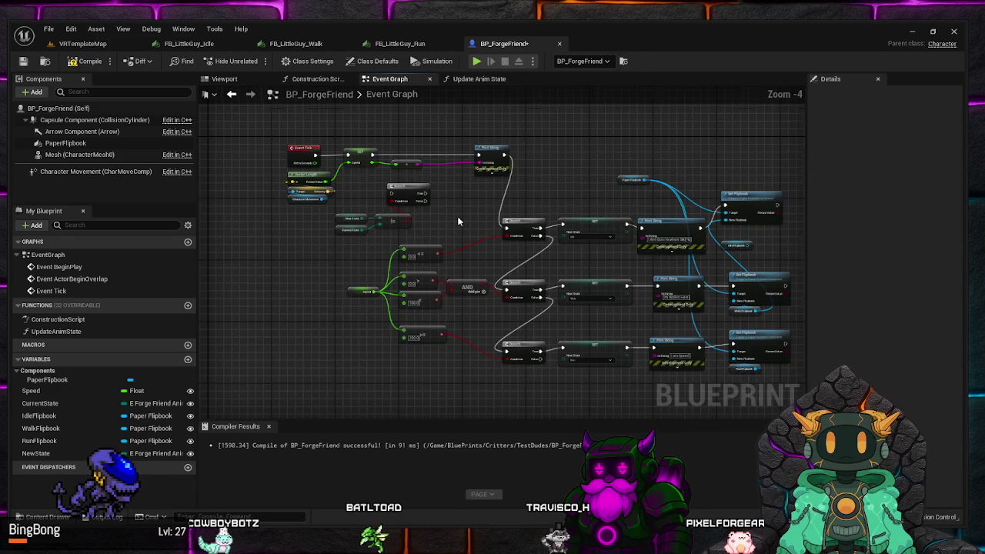
{"action": "scroll", "coordinate": [457, 221], "scroll_direction": "up", "scroll_amount": 1}
{"action": "scroll", "coordinate": [457, 221], "scroll_direction": "down", "scroll_amount": 1}
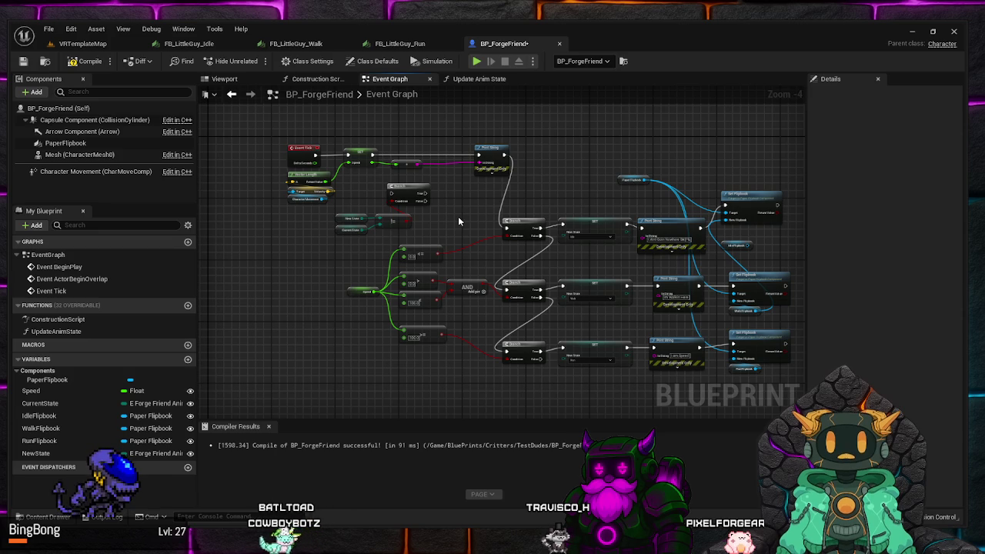
{"action": "left_click_drag", "start_coordinate": [411, 246], "coordinate": [331, 213]}
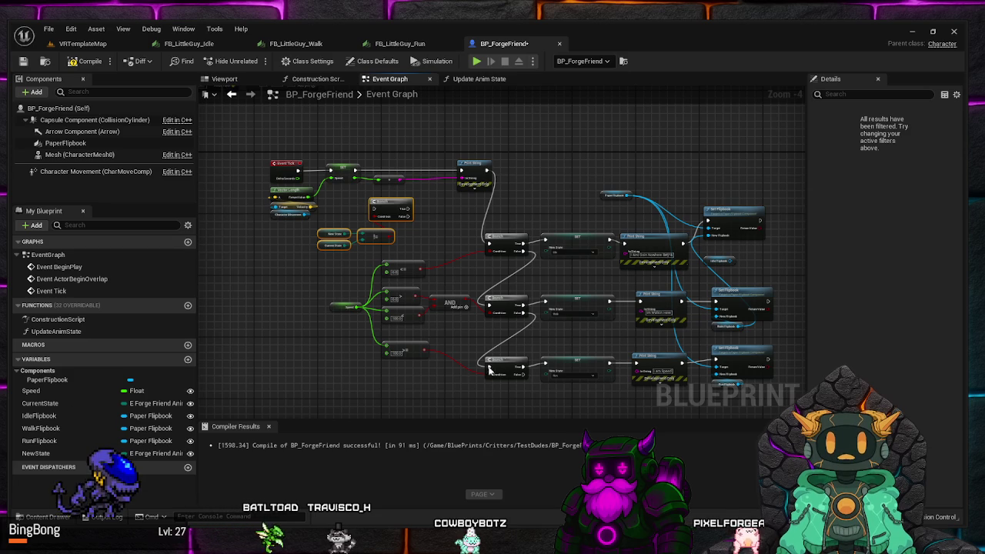
{"action": "scroll", "coordinate": [486, 296], "scroll_direction": "up", "scroll_amount": 1}
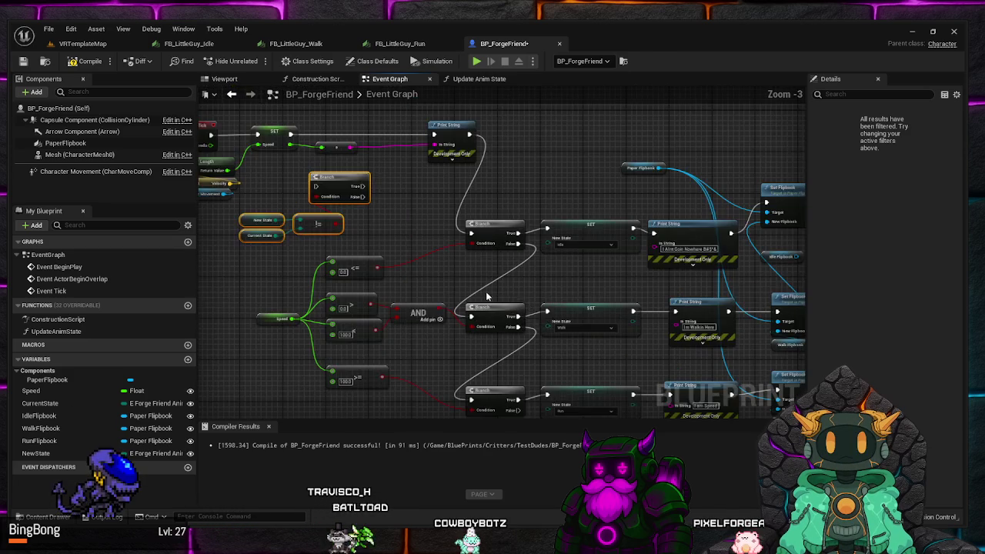
{"action": "scroll", "coordinate": [500, 281], "scroll_direction": "down", "scroll_amount": 1}
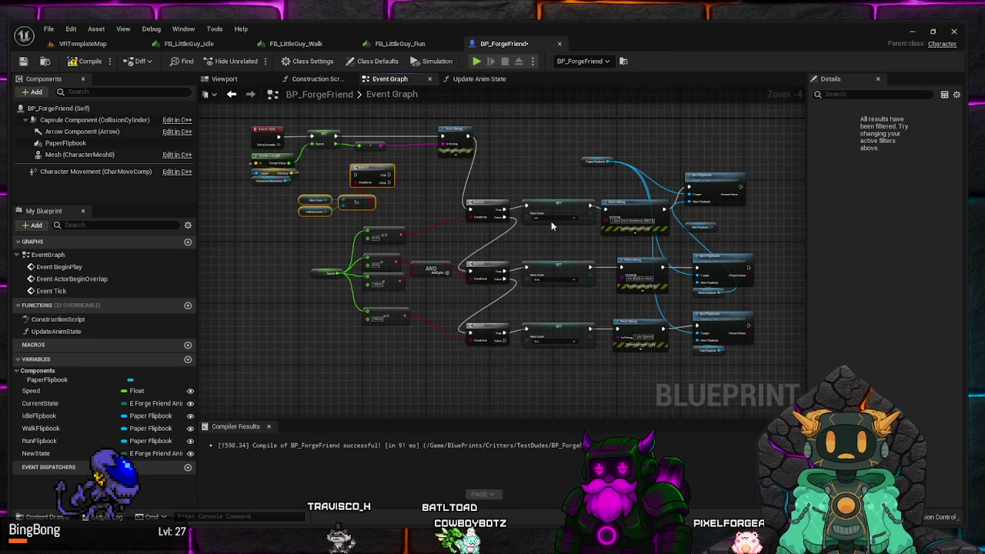
{"action": "scroll", "coordinate": [451, 250], "scroll_direction": "up", "scroll_amount": 1}
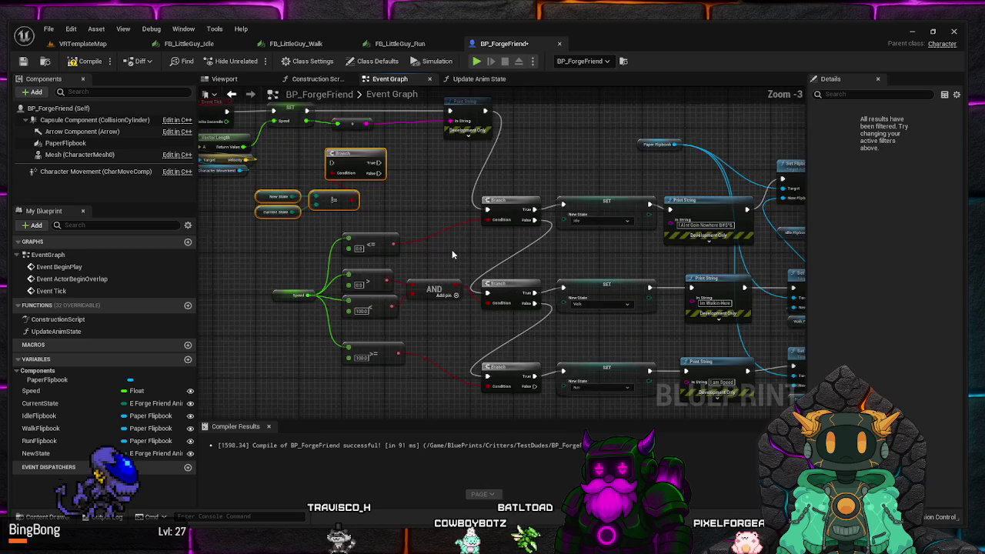
{"action": "scroll", "coordinate": [451, 249], "scroll_direction": "down", "scroll_amount": 1}
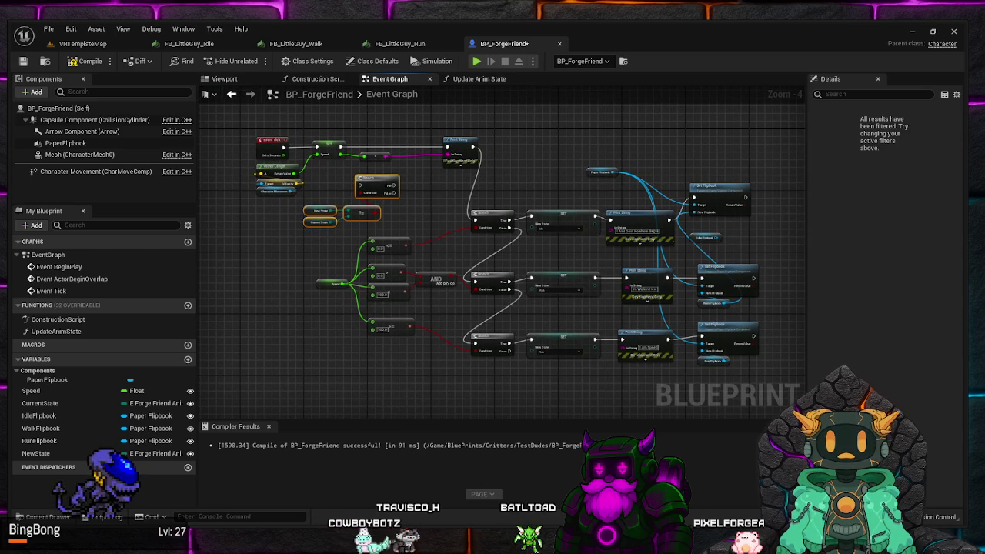
{"action": "scroll", "coordinate": [259, 227], "scroll_direction": "up", "scroll_amount": 5}
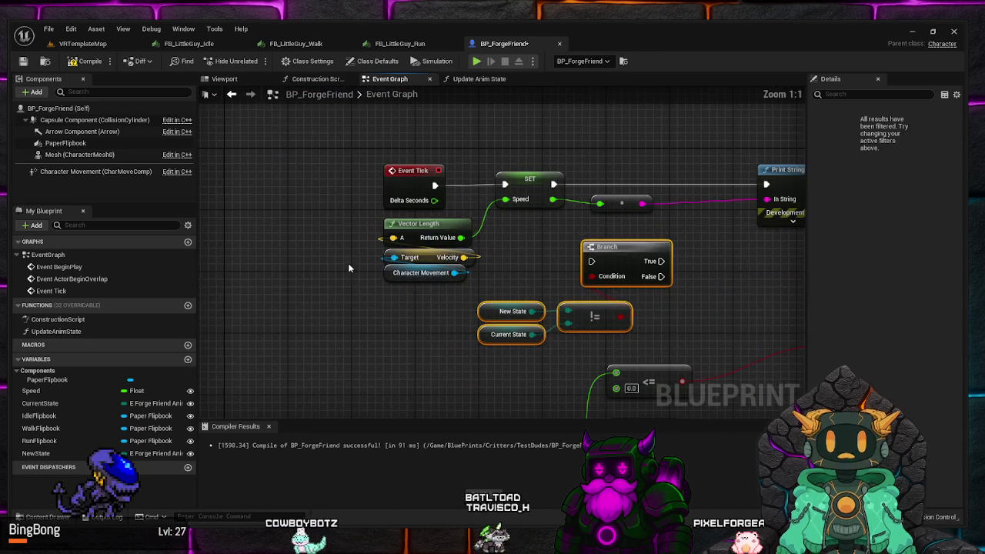
Move the Branch and != comparison nodes beside the three Set Flipbook nodes
{"action": "mouse_move", "coordinate": [356, 316]}
{"action": "left_mouse_down"}
{"action": "mouse_move", "coordinate": [329, 324]}
{"action": "mouse_move", "coordinate": [296, 307]}
{"action": "left_mouse_up"}
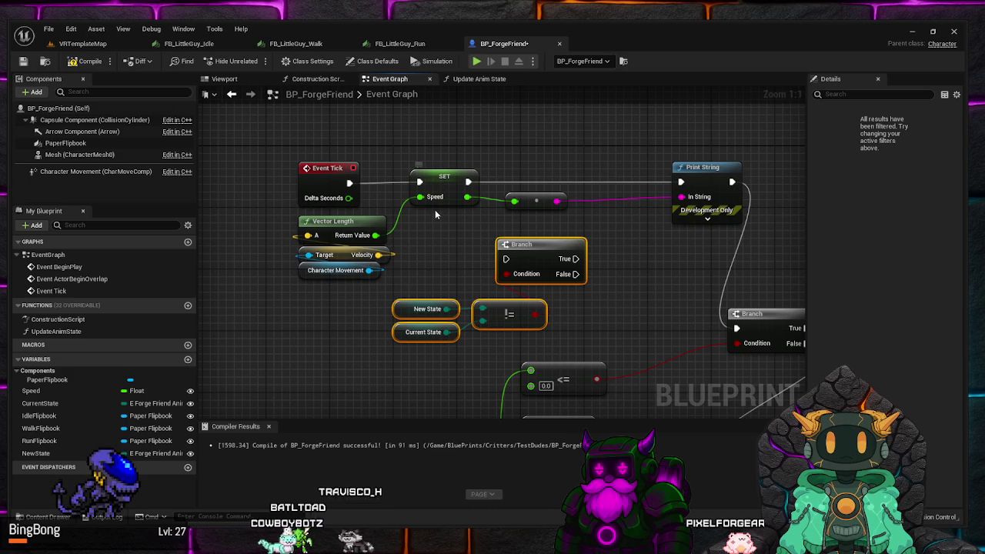
{"action": "mouse_move", "coordinate": [442, 245]}
{"action": "left_mouse_down"}
{"action": "mouse_move", "coordinate": [379, 232]}
{"action": "mouse_move", "coordinate": [391, 245]}
{"action": "left_mouse_up"}
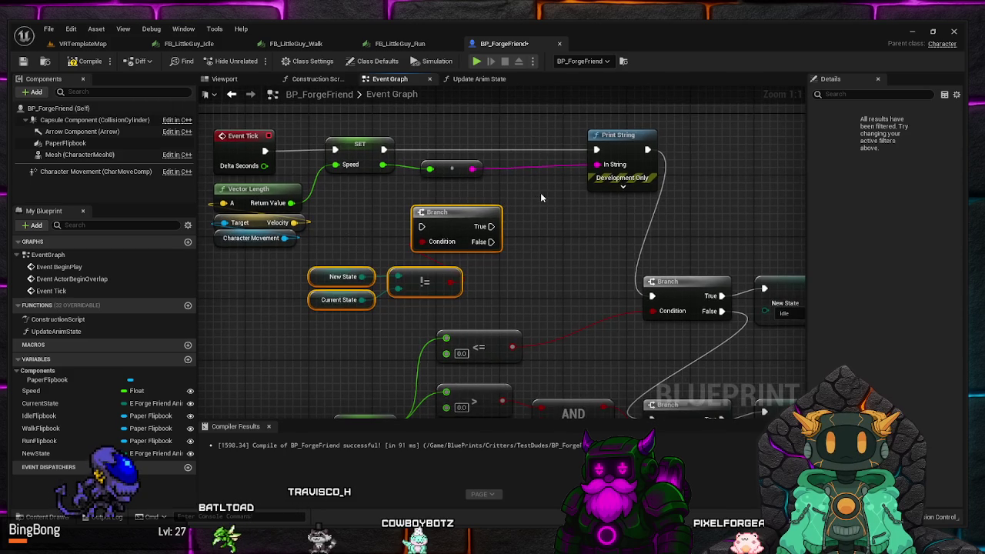
{"action": "scroll", "coordinate": [540, 198], "scroll_direction": "down", "scroll_amount": 3}
{"action": "left_click_drag", "start_coordinate": [550, 226], "coordinate": [427, 181]}
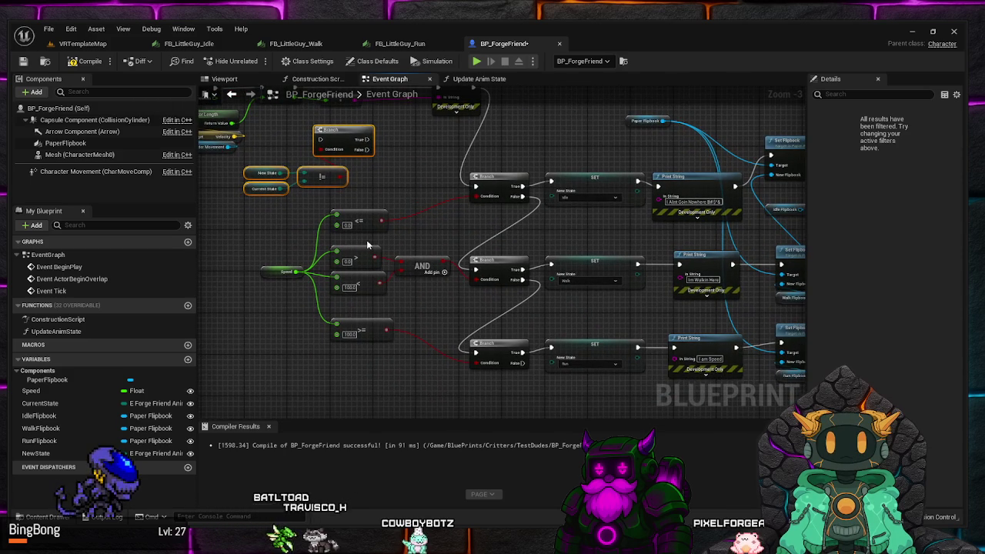
{"action": "left_click_drag", "start_coordinate": [736, 172], "coordinate": [528, 184]}
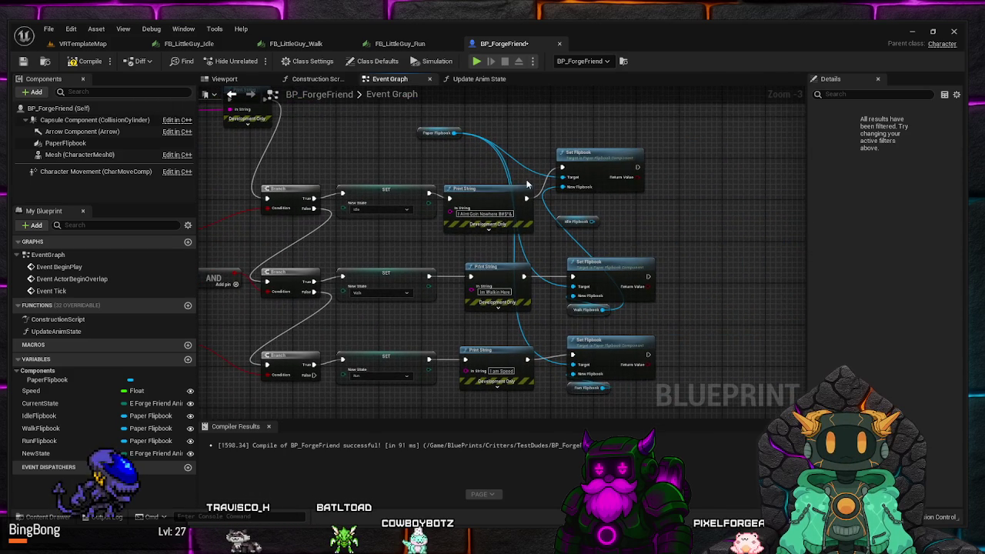
{"action": "left_click_drag", "start_coordinate": [425, 258], "coordinate": [497, 208]}
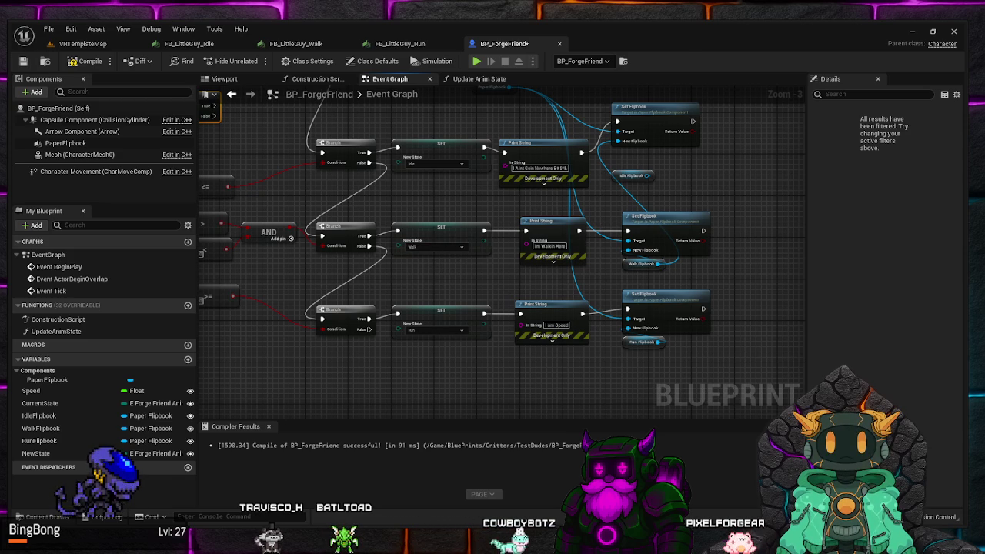
{"action": "mouse_move", "coordinate": [184, 109]}
{"action": "left_mouse_down"}
{"action": "mouse_move", "coordinate": [366, 158]}
{"action": "mouse_move", "coordinate": [366, 194]}
{"action": "mouse_move", "coordinate": [773, 317]}
{"action": "mouse_move", "coordinate": [513, 290]}
{"action": "mouse_move", "coordinate": [491, 301]}
{"action": "left_mouse_up"}
{"action": "left_click_drag", "start_coordinate": [427, 283], "coordinate": [447, 200]}
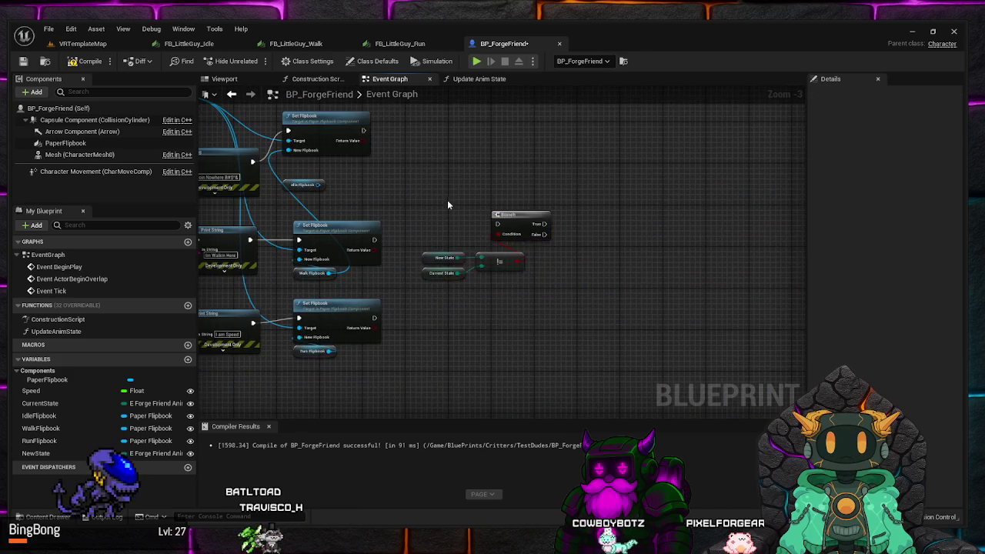
{"action": "scroll", "coordinate": [447, 205], "scroll_direction": "up", "scroll_amount": 2}
Connect the top, middle and bottom Set Flipbook outputs to the Branch and place != beneath it
{"action": "left_click_drag", "start_coordinate": [378, 117], "coordinate": [548, 238]}
{"action": "left_click_drag", "start_coordinate": [392, 259], "coordinate": [548, 239]}
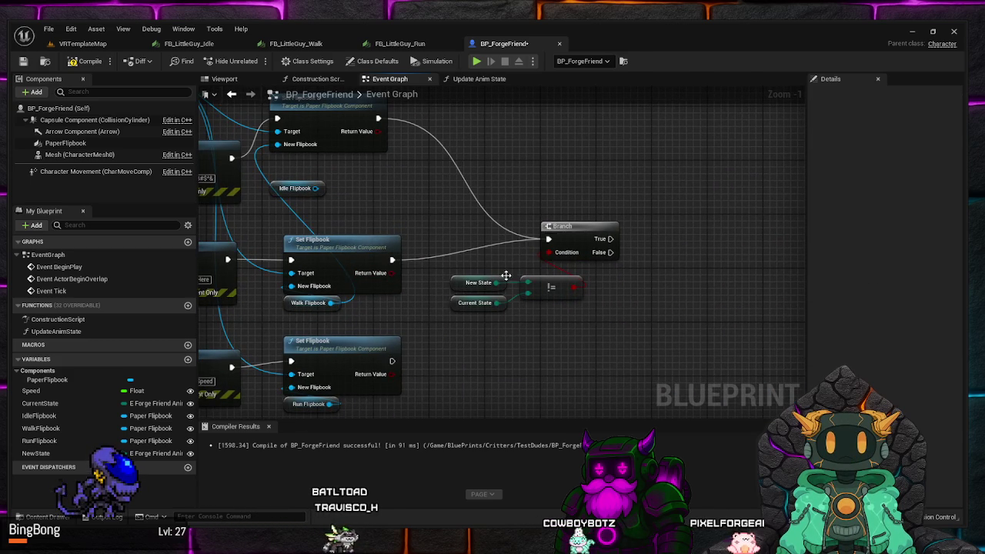
{"action": "left_click_drag", "start_coordinate": [392, 361], "coordinate": [525, 257]}
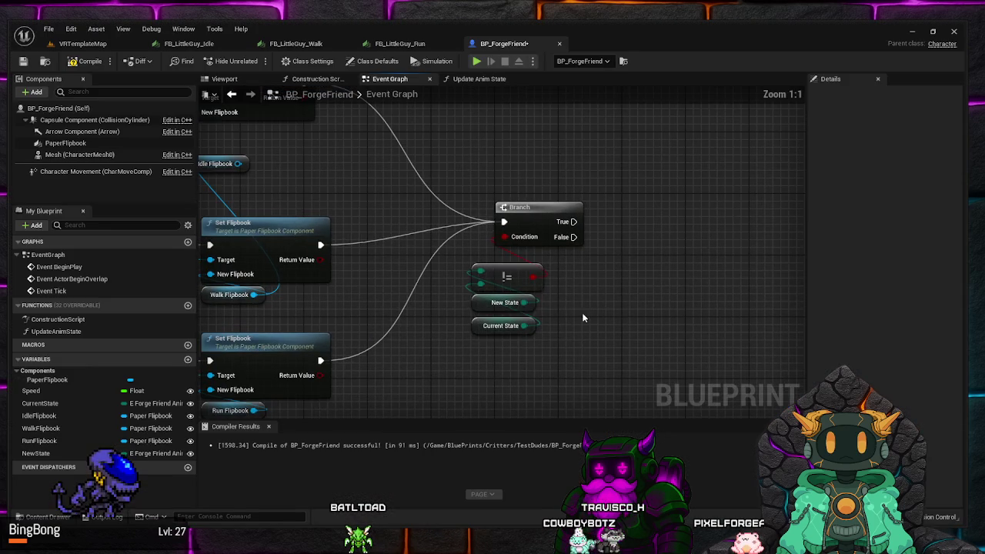
{"action": "mouse_move", "coordinate": [504, 296]}
{"action": "left_mouse_down"}
{"action": "mouse_move", "coordinate": [500, 273]}
{"action": "mouse_move", "coordinate": [516, 261]}
{"action": "left_mouse_up"}
Inspect the New State variable's settings and review the Print String and SET chains
{"action": "left_click", "coordinate": [600, 266]}
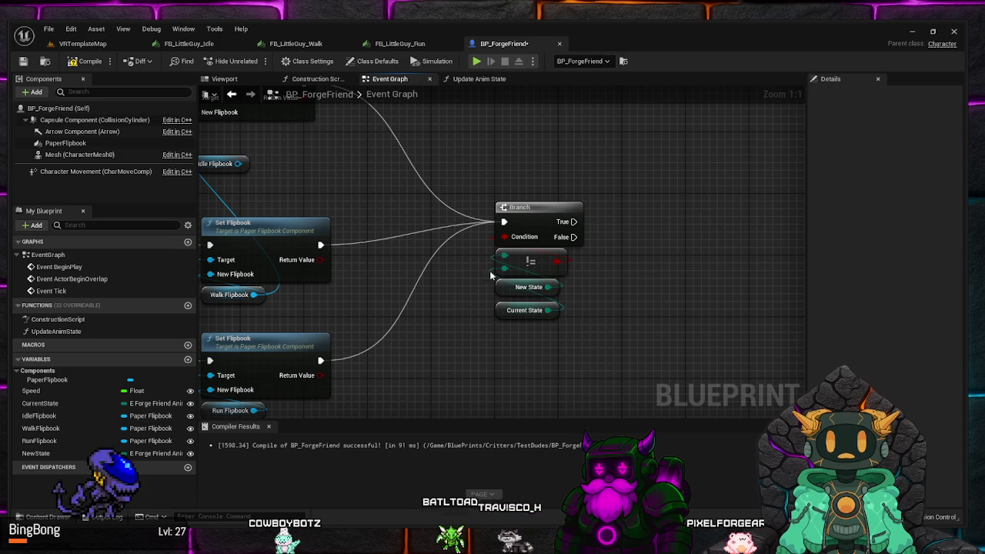
{"action": "left_click", "coordinate": [529, 287]}
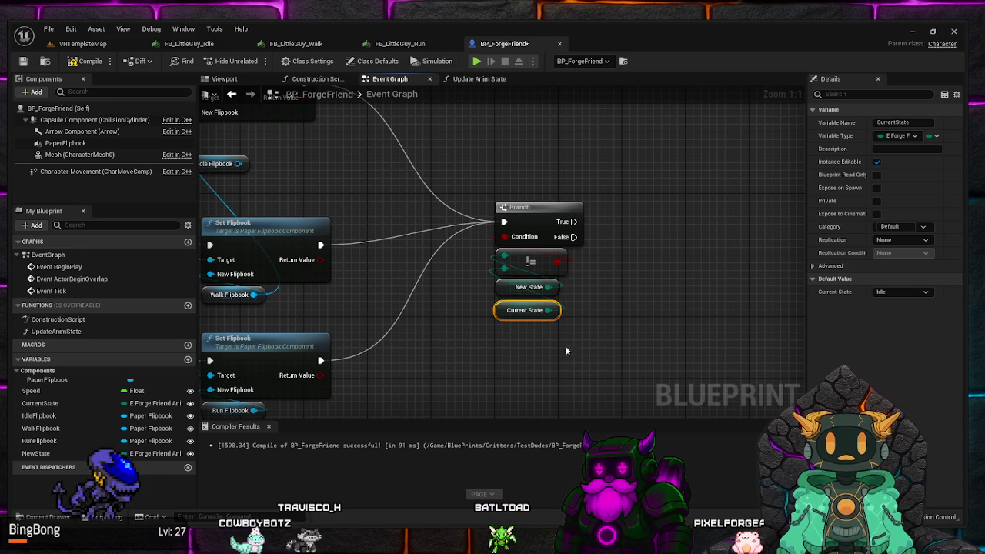
{"action": "left_click_drag", "start_coordinate": [292, 269], "coordinate": [563, 269]}
{"action": "mouse_move", "coordinate": [346, 224]}
{"action": "left_mouse_down"}
{"action": "mouse_move", "coordinate": [369, 223]}
{"action": "mouse_move", "coordinate": [481, 313]}
{"action": "mouse_move", "coordinate": [487, 346]}
{"action": "mouse_move", "coordinate": [487, 330]}
{"action": "mouse_move", "coordinate": [407, 269]}
{"action": "mouse_move", "coordinate": [454, 250]}
{"action": "mouse_move", "coordinate": [579, 277]}
{"action": "mouse_move", "coordinate": [637, 275]}
{"action": "mouse_move", "coordinate": [431, 261]}
{"action": "mouse_move", "coordinate": [433, 317]}
{"action": "left_mouse_up"}
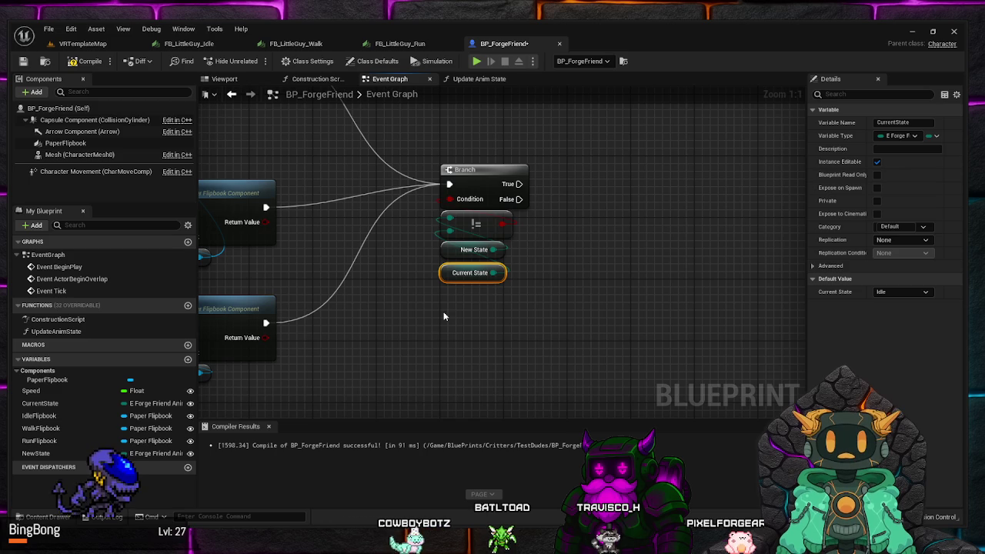
{"action": "mouse_move", "coordinate": [565, 290]}
{"action": "left_mouse_down"}
{"action": "mouse_move", "coordinate": [531, 301]}
{"action": "mouse_move", "coordinate": [531, 313]}
{"action": "left_mouse_up"}
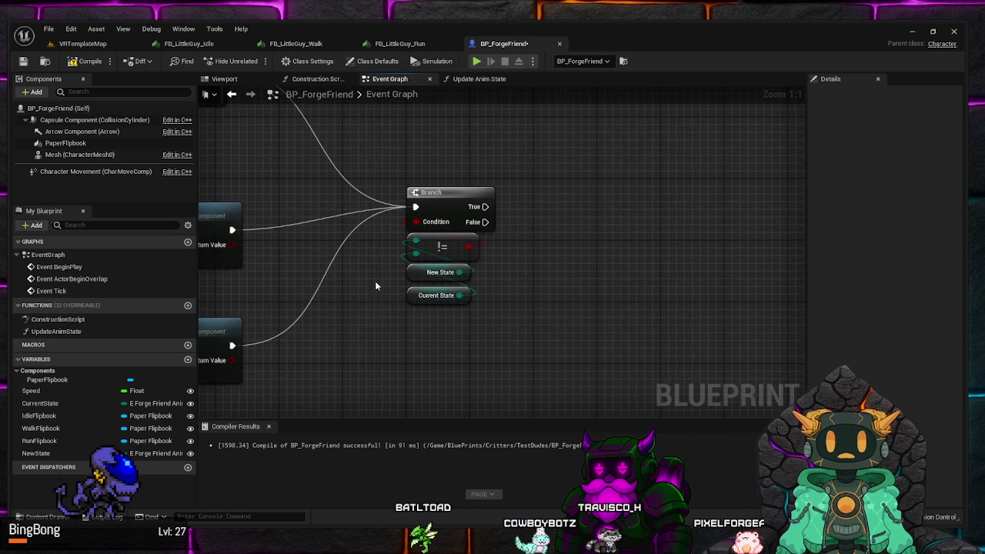
{"action": "scroll", "coordinate": [368, 275], "scroll_direction": "down", "scroll_amount": 2}
Locate the state-change Branch and start a new node from its True output
{"action": "left_click_drag", "start_coordinate": [380, 280], "coordinate": [603, 251]}
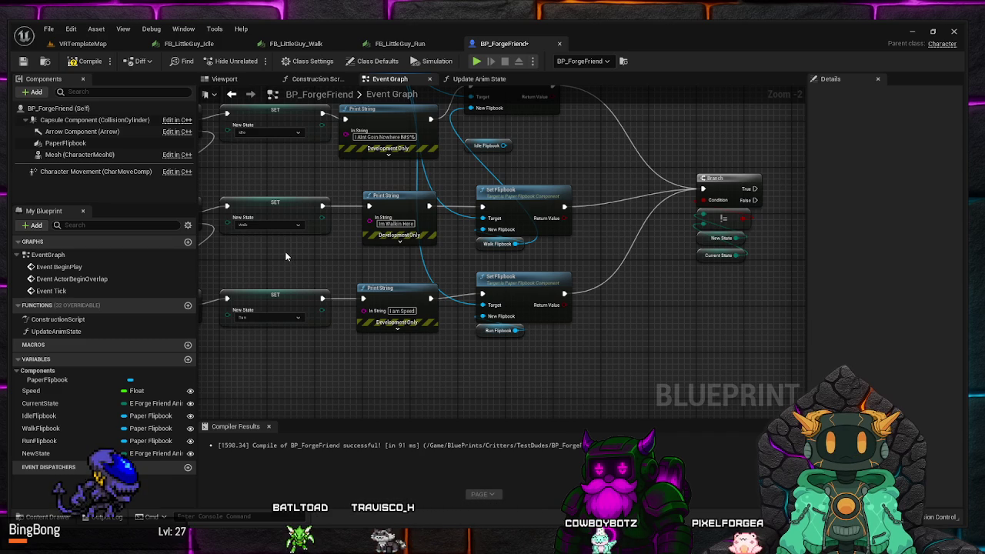
{"action": "mouse_move", "coordinate": [308, 253]}
{"action": "left_mouse_down"}
{"action": "mouse_move", "coordinate": [363, 183]}
{"action": "mouse_move", "coordinate": [298, 194]}
{"action": "mouse_move", "coordinate": [312, 191]}
{"action": "left_mouse_up"}
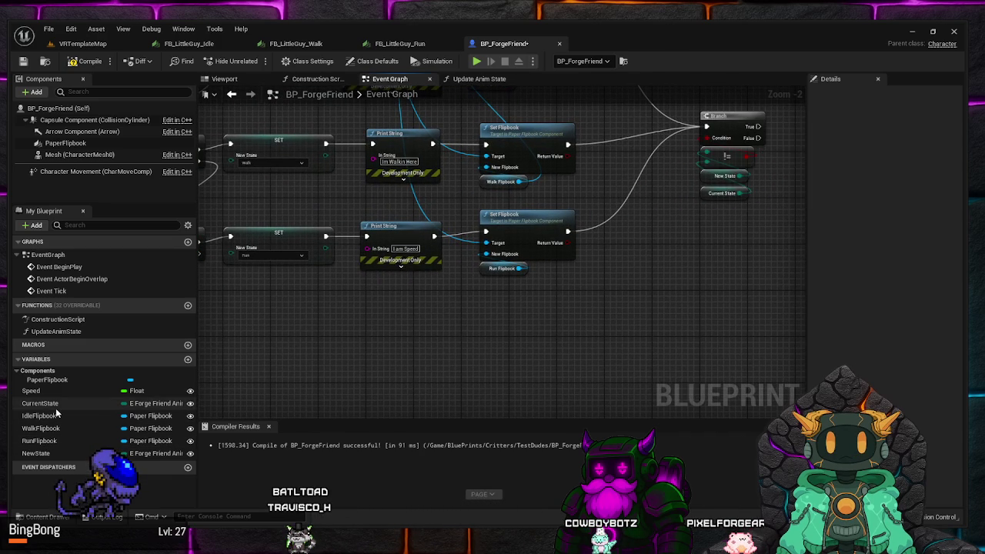
{"action": "left_click_drag", "start_coordinate": [416, 338], "coordinate": [354, 344]}
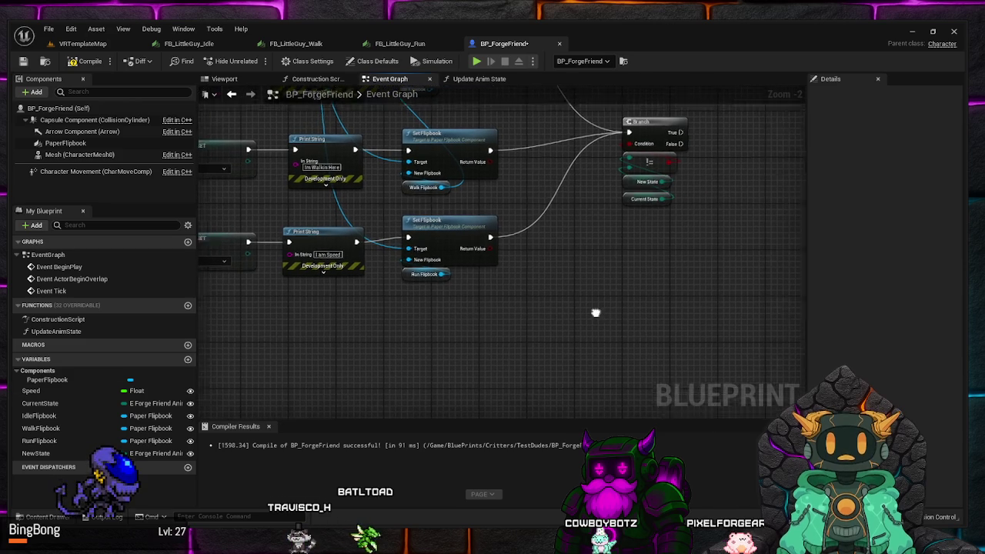
{"action": "scroll", "coordinate": [427, 281], "scroll_direction": "up", "scroll_amount": 2}
{"action": "left_click_drag", "start_coordinate": [427, 222], "coordinate": [523, 217]}
Add a Switch on E_ForgeFriendAnimState node with Idle, Walk and Run outputs after the Branch's True pin
{"action": "type", "text": "switch"}
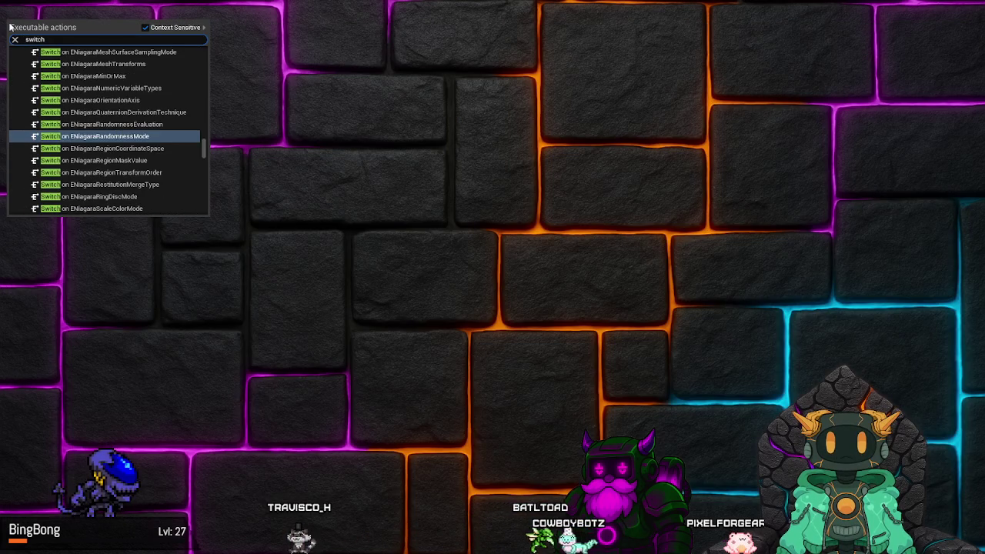
{"action": "type", "text": " on E"}
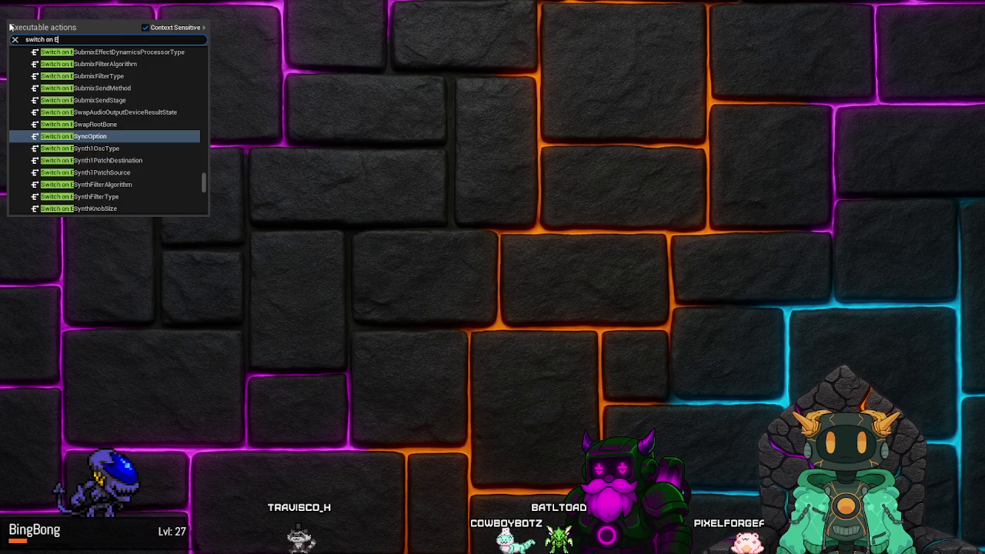
{"action": "type", "text": "_P"}
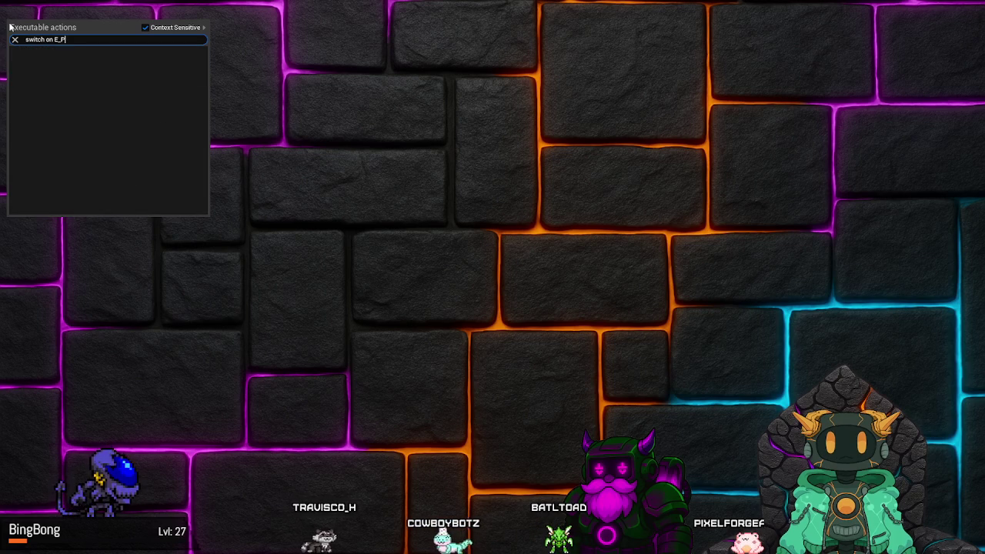
{"action": "key", "text": "BackSpace"}
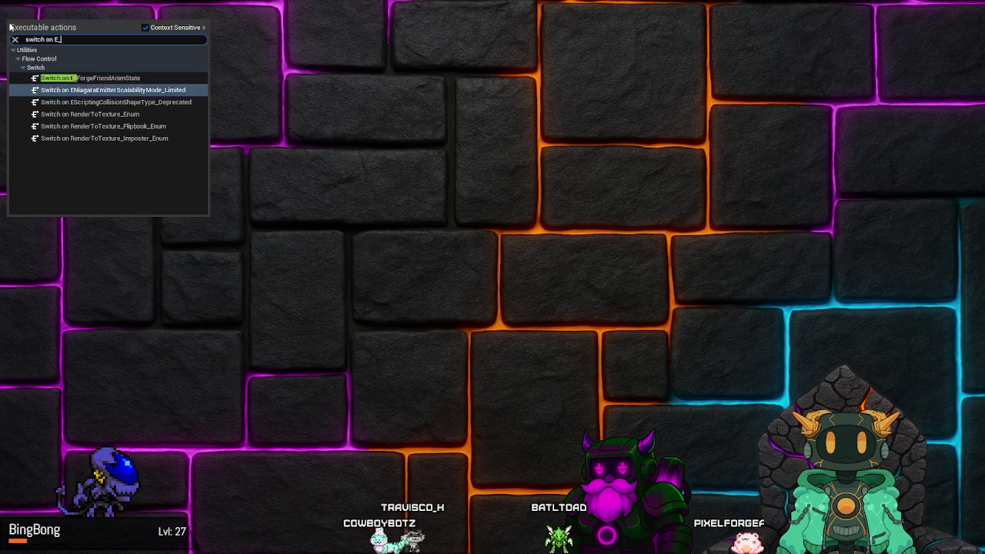
{"action": "key", "text": "Return"}
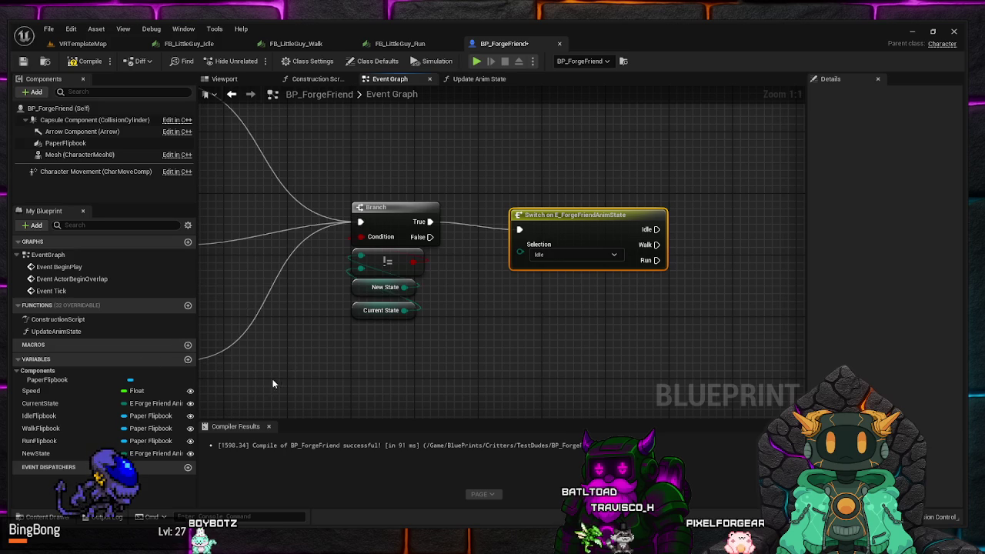
{"action": "scroll", "coordinate": [272, 383], "scroll_direction": "down", "scroll_amount": 1}
{"action": "mouse_move", "coordinate": [273, 383]}
{"action": "left_mouse_down"}
{"action": "mouse_move", "coordinate": [385, 361]}
{"action": "mouse_move", "coordinate": [454, 382]}
{"action": "left_mouse_up"}
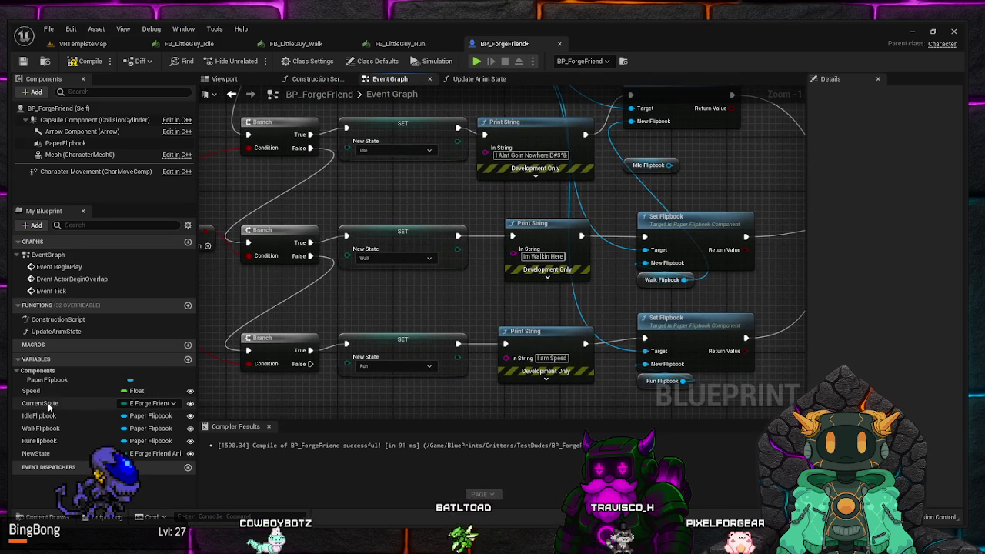
{"action": "left_click_drag", "start_coordinate": [444, 301], "coordinate": [342, 303]}
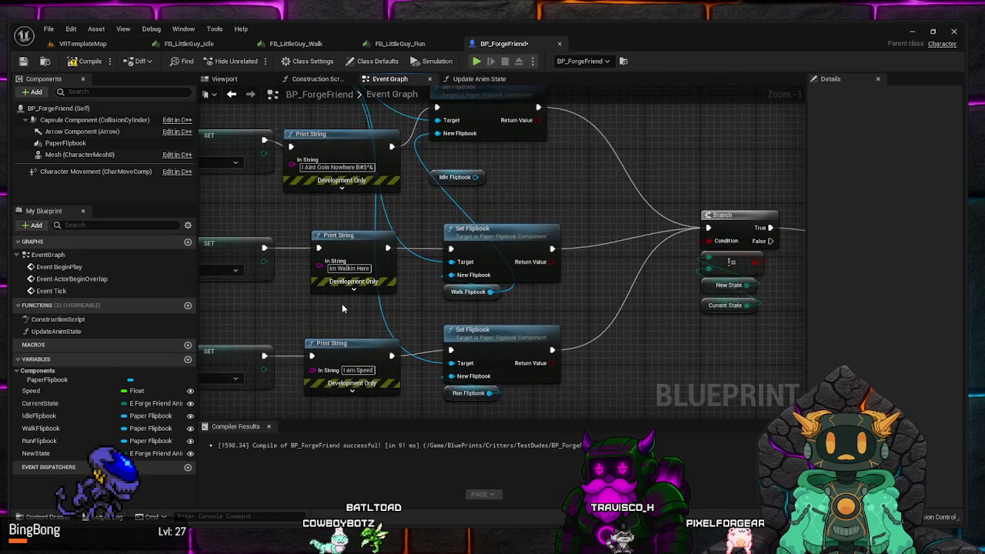
{"action": "scroll", "coordinate": [415, 311], "scroll_direction": "up", "scroll_amount": 1}
{"action": "mouse_move", "coordinate": [493, 315]}
{"action": "left_mouse_down"}
{"action": "mouse_move", "coordinate": [431, 323]}
{"action": "mouse_move", "coordinate": [455, 317]}
{"action": "left_mouse_up"}
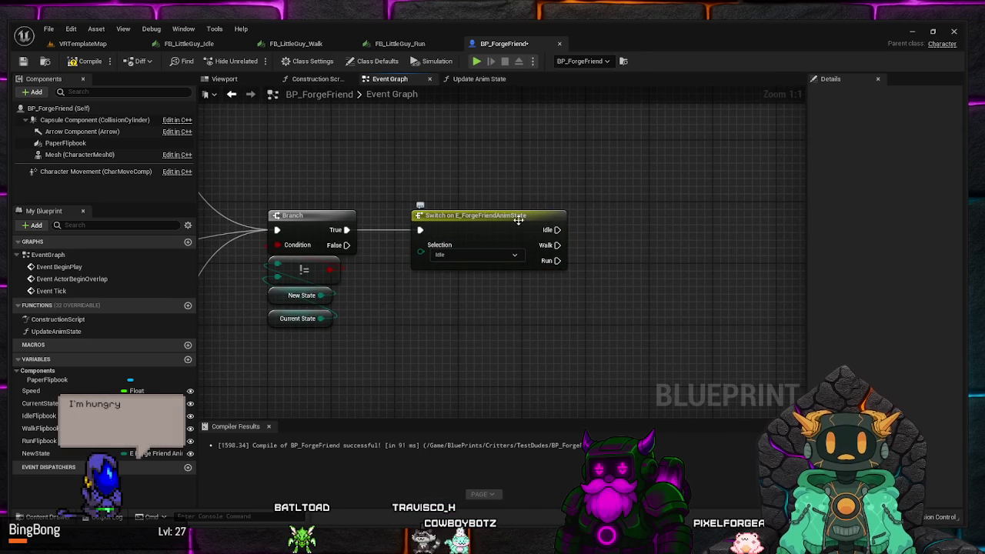
{"action": "mouse_move", "coordinate": [353, 336]}
{"action": "left_mouse_down"}
{"action": "mouse_move", "coordinate": [583, 298]}
{"action": "mouse_move", "coordinate": [231, 308]}
{"action": "left_mouse_up"}
{"action": "mouse_move", "coordinate": [769, 231]}
{"action": "left_mouse_down"}
{"action": "mouse_move", "coordinate": [691, 223]}
{"action": "mouse_move", "coordinate": [375, 299]}
{"action": "left_mouse_up"}
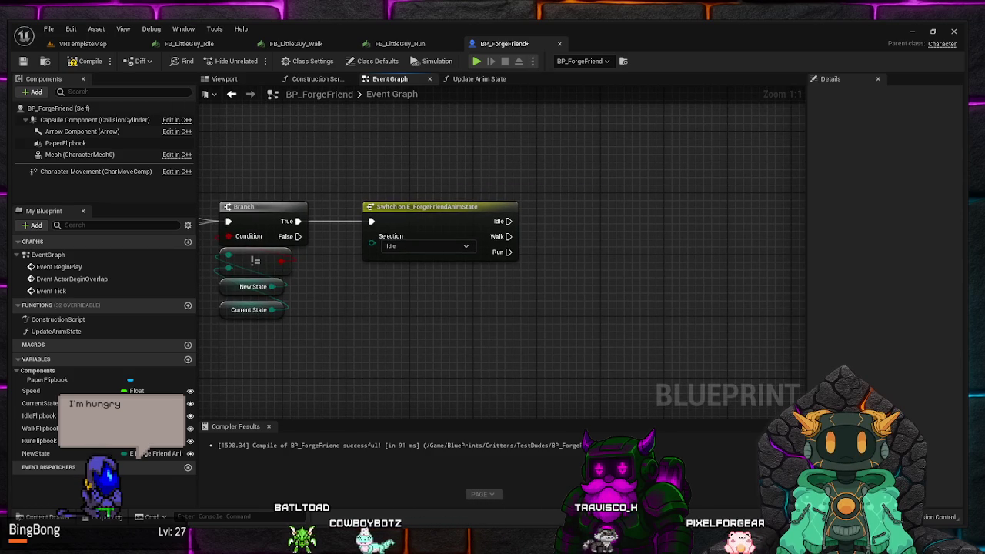
{"action": "scroll", "coordinate": [424, 325], "scroll_direction": "down", "scroll_amount": 3}
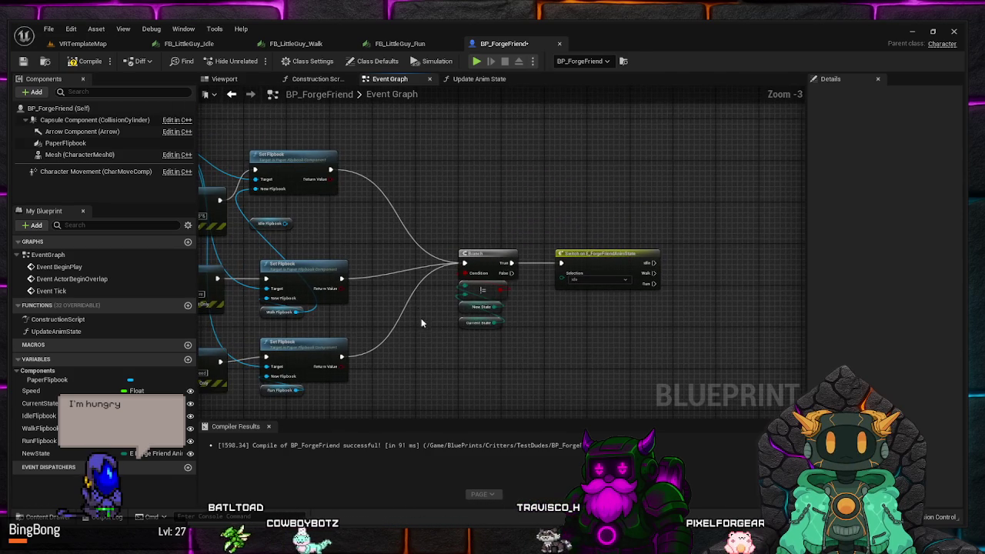
Move the three Set Flipbook nodes, their flipbook getters and the Paper Flipbook reference right of the Switch
{"action": "mouse_move", "coordinate": [375, 382]}
{"action": "left_mouse_down"}
{"action": "mouse_move", "coordinate": [324, 137]}
{"action": "mouse_move", "coordinate": [276, 133]}
{"action": "left_mouse_up"}
{"action": "scroll", "coordinate": [387, 236], "scroll_direction": "up", "scroll_amount": 3}
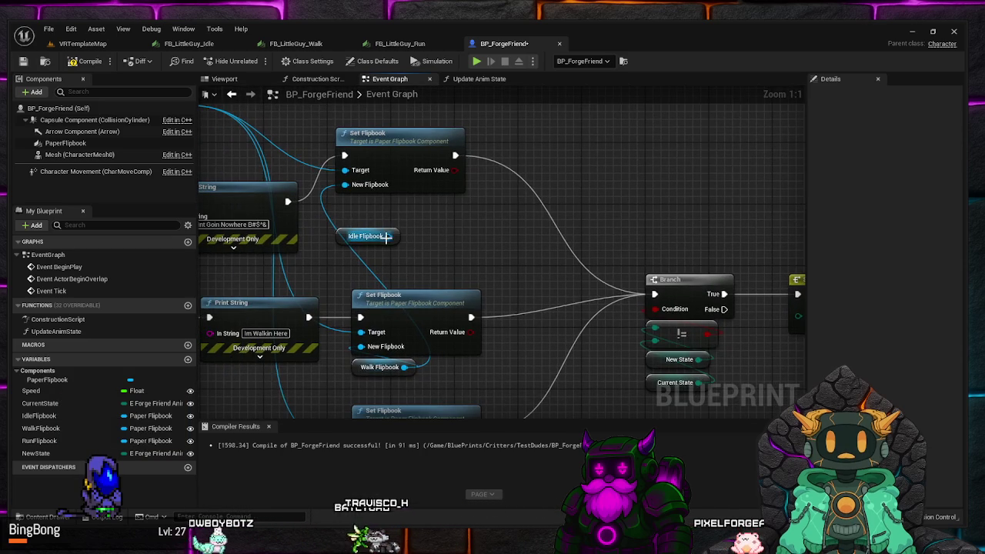
{"action": "left_click_drag", "start_coordinate": [345, 242], "coordinate": [336, 202]}
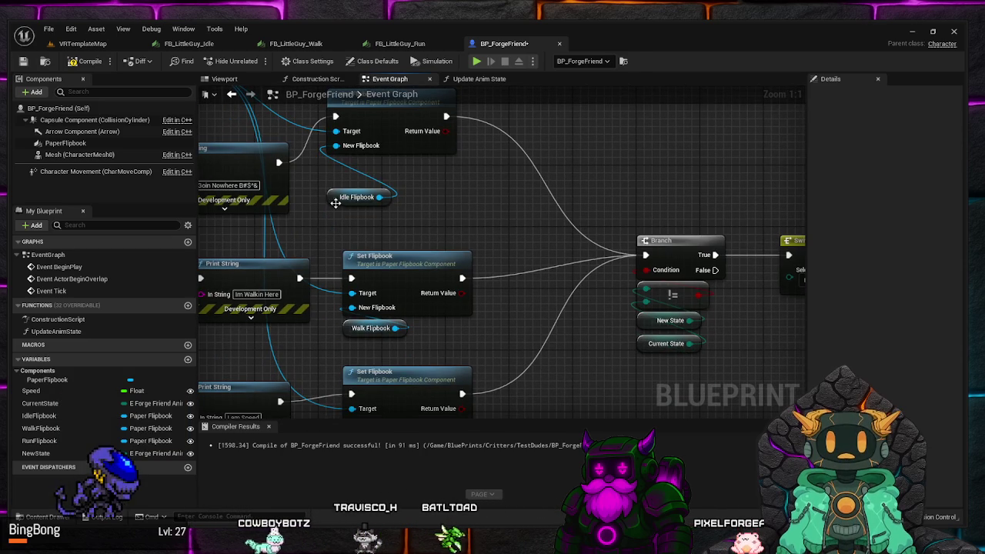
{"action": "left_click", "coordinate": [336, 203]}
{"action": "scroll", "coordinate": [411, 219], "scroll_direction": "down", "scroll_amount": 2}
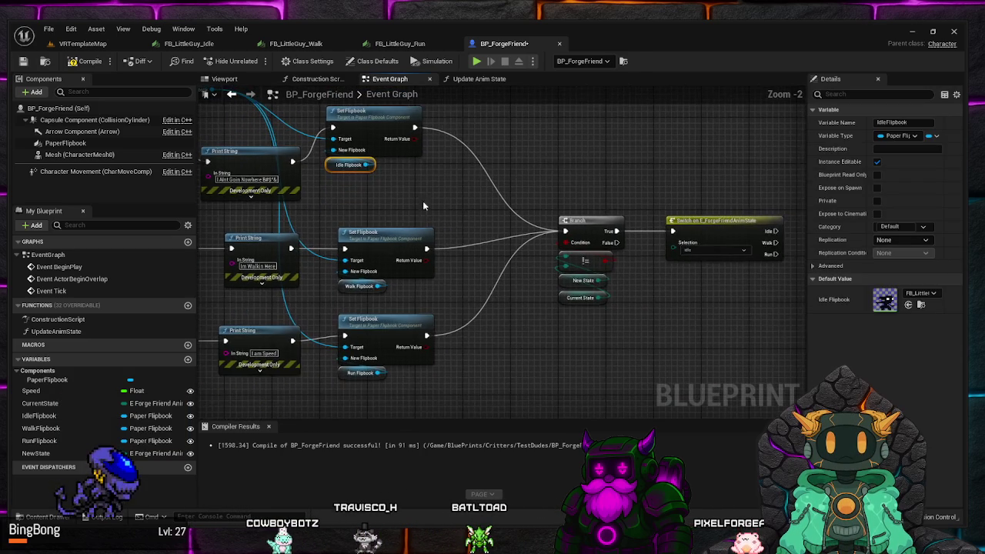
{"action": "scroll", "coordinate": [422, 206], "scroll_direction": "down", "scroll_amount": 1}
{"action": "left_click_drag", "start_coordinate": [450, 246], "coordinate": [480, 295]}
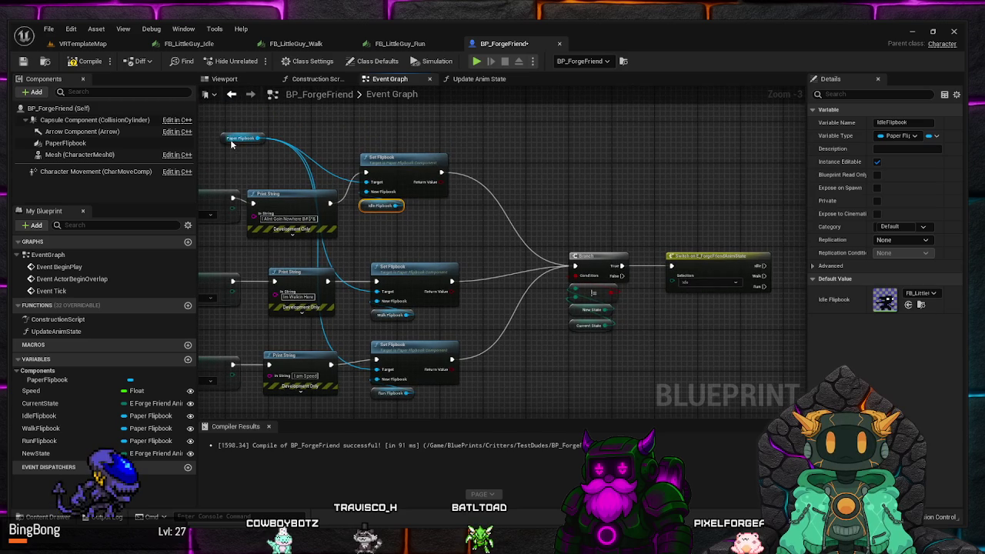
{"action": "left_click_drag", "start_coordinate": [231, 143], "coordinate": [349, 140]}
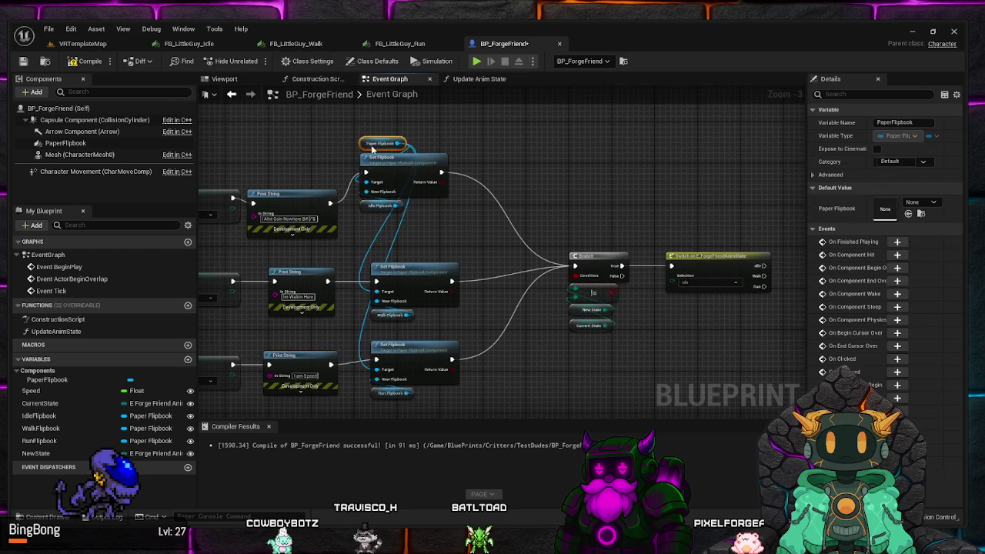
{"action": "mouse_move", "coordinate": [461, 400]}
{"action": "left_mouse_down"}
{"action": "mouse_move", "coordinate": [377, 266]}
{"action": "mouse_move", "coordinate": [356, 132]}
{"action": "left_mouse_up"}
{"action": "mouse_move", "coordinate": [395, 276]}
{"action": "left_mouse_down"}
{"action": "mouse_move", "coordinate": [721, 269]}
{"action": "mouse_move", "coordinate": [498, 208]}
{"action": "mouse_move", "coordinate": [464, 212]}
{"action": "mouse_move", "coordinate": [612, 269]}
{"action": "left_mouse_up"}
{"action": "scroll", "coordinate": [612, 269], "scroll_direction": "up", "scroll_amount": 3}
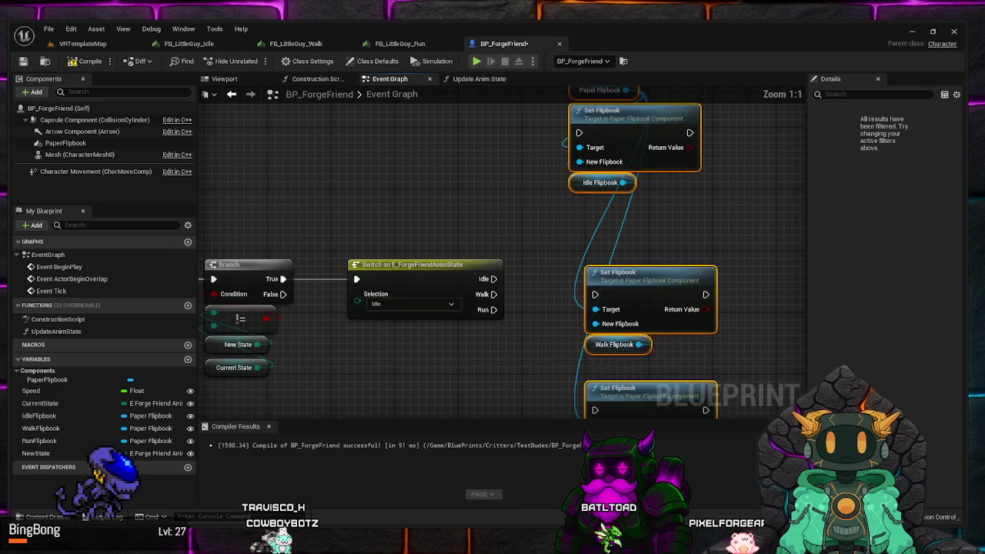
Wire the Switch's Idle, Walk and Run outputs to the idle, walk and run Set Flipbook nodes
{"action": "mouse_move", "coordinate": [391, 273]}
{"action": "left_mouse_down"}
{"action": "mouse_move", "coordinate": [463, 108]}
{"action": "mouse_move", "coordinate": [474, 126]}
{"action": "left_mouse_up"}
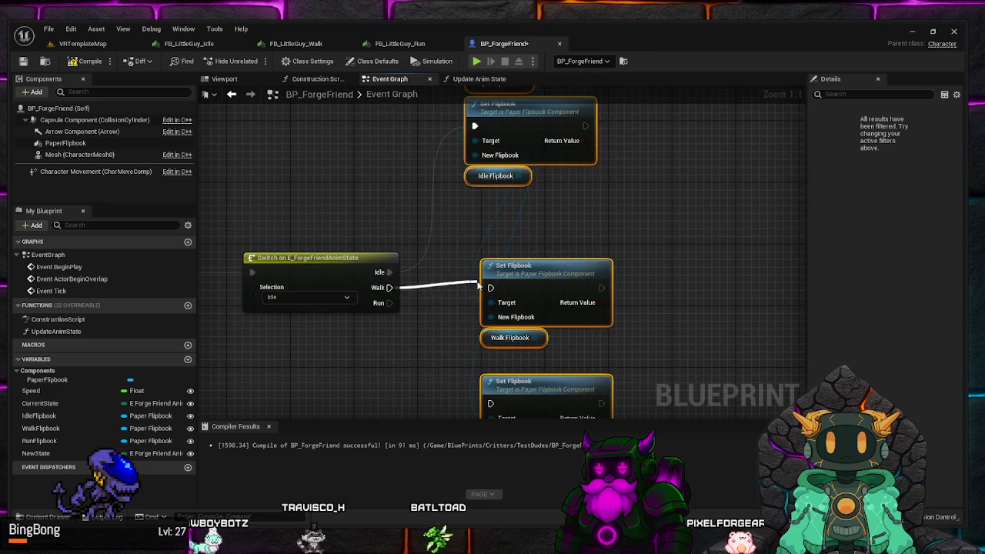
{"action": "left_click_drag", "start_coordinate": [388, 287], "coordinate": [490, 287]}
{"action": "mouse_move", "coordinate": [353, 193]}
{"action": "left_mouse_down"}
{"action": "mouse_move", "coordinate": [426, 302]}
{"action": "mouse_move", "coordinate": [458, 294]}
{"action": "left_mouse_up"}
{"action": "scroll", "coordinate": [524, 291], "scroll_direction": "down", "scroll_amount": 2}
{"action": "scroll", "coordinate": [524, 291], "scroll_direction": "up", "scroll_amount": 2}
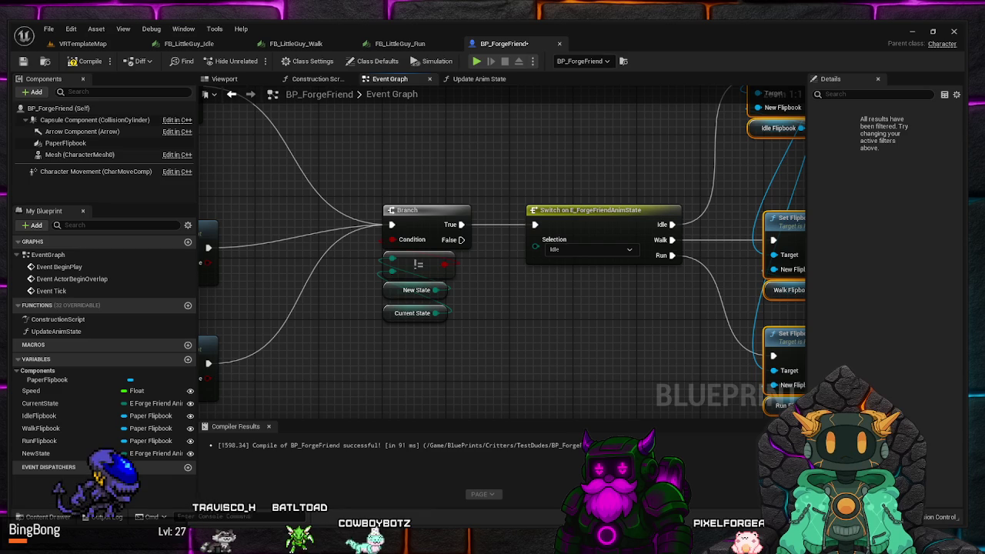
{"action": "mouse_move", "coordinate": [597, 337]}
{"action": "left_mouse_down"}
{"action": "mouse_move", "coordinate": [468, 326]}
{"action": "mouse_move", "coordinate": [322, 294]}
{"action": "mouse_move", "coordinate": [305, 298]}
{"action": "mouse_move", "coordinate": [314, 319]}
{"action": "mouse_move", "coordinate": [287, 337]}
{"action": "mouse_move", "coordinate": [313, 333]}
{"action": "left_mouse_up"}
{"action": "scroll", "coordinate": [311, 323], "scroll_direction": "down", "scroll_amount": 2}
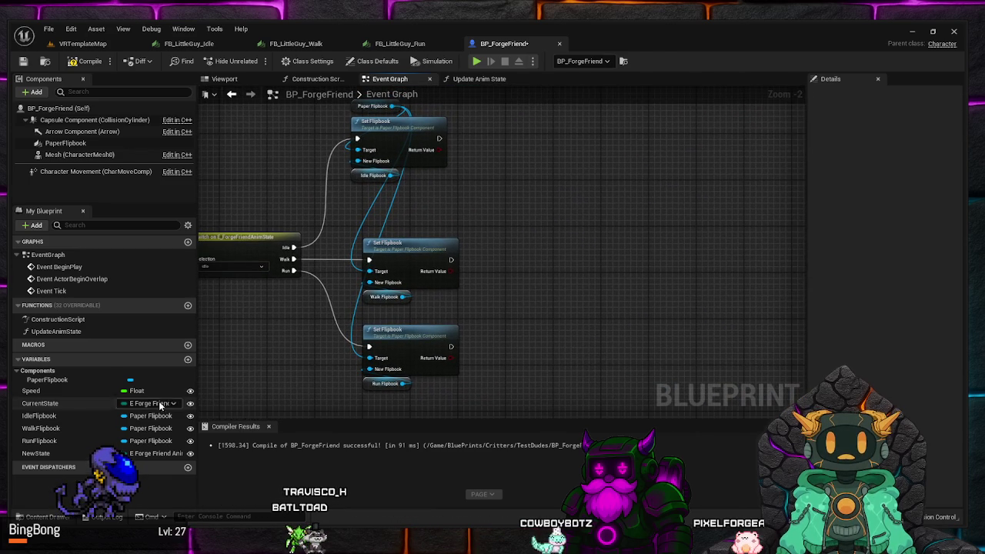
Add a SET CurrentState node fed by all three Set Flipbook outputs
{"action": "left_click_drag", "start_coordinate": [55, 405], "coordinate": [511, 253]}
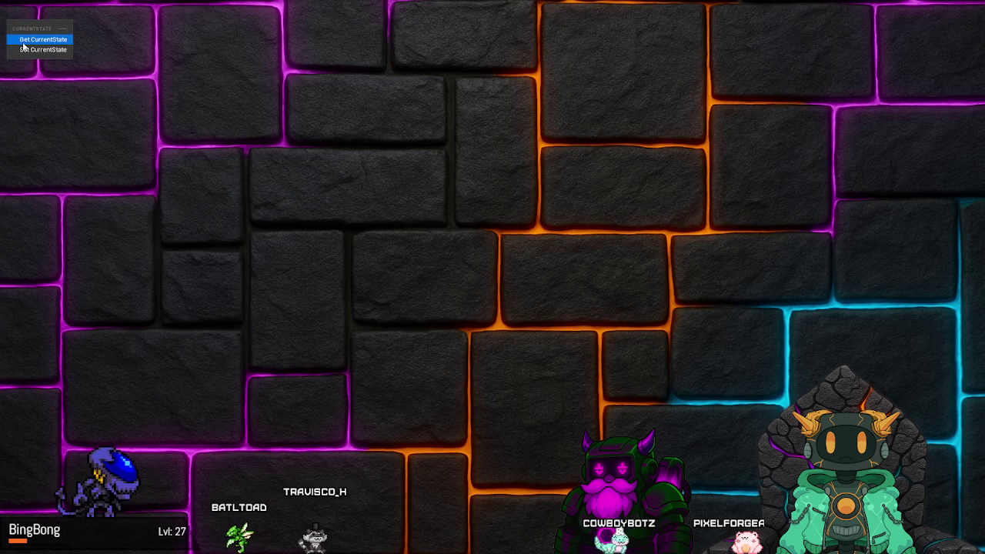
{"action": "left_click", "coordinate": [531, 281]}
{"action": "mouse_move", "coordinate": [439, 138]}
{"action": "left_mouse_down"}
{"action": "mouse_move", "coordinate": [497, 228]}
{"action": "mouse_move", "coordinate": [518, 235]}
{"action": "left_mouse_up"}
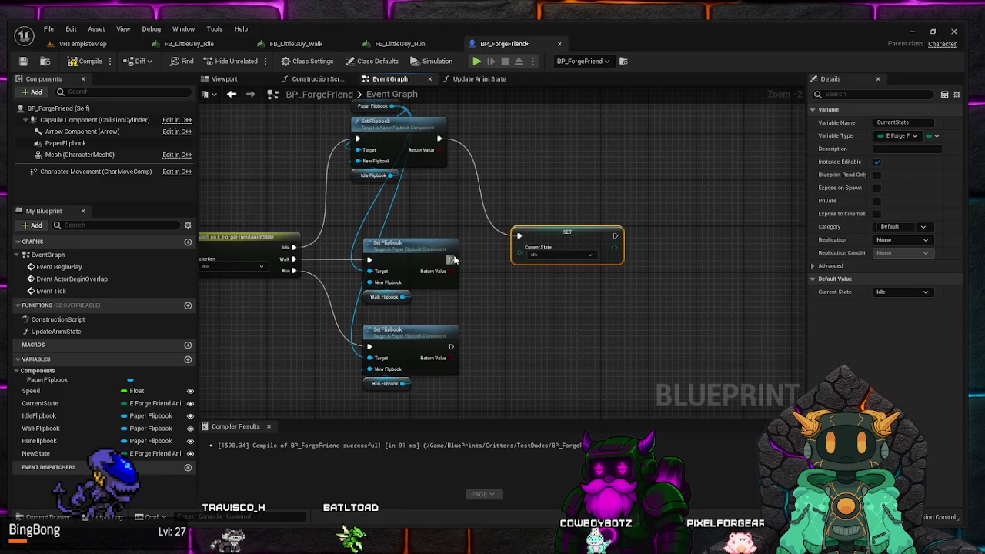
{"action": "left_click_drag", "start_coordinate": [452, 260], "coordinate": [518, 236]}
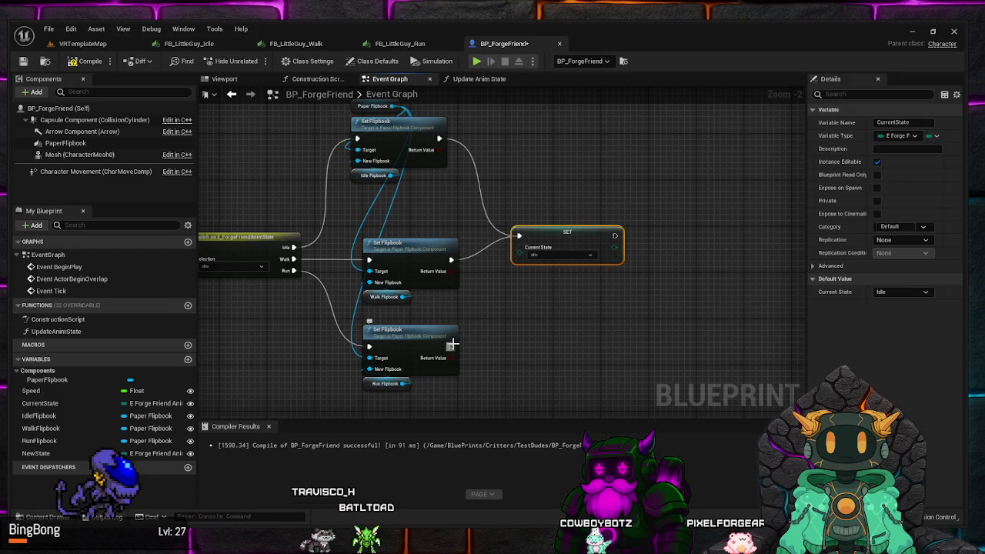
{"action": "left_click_drag", "start_coordinate": [452, 345], "coordinate": [518, 235]}
Plug New State into the Current State value and compile the blueprint
{"action": "left_click", "coordinate": [36, 453]}
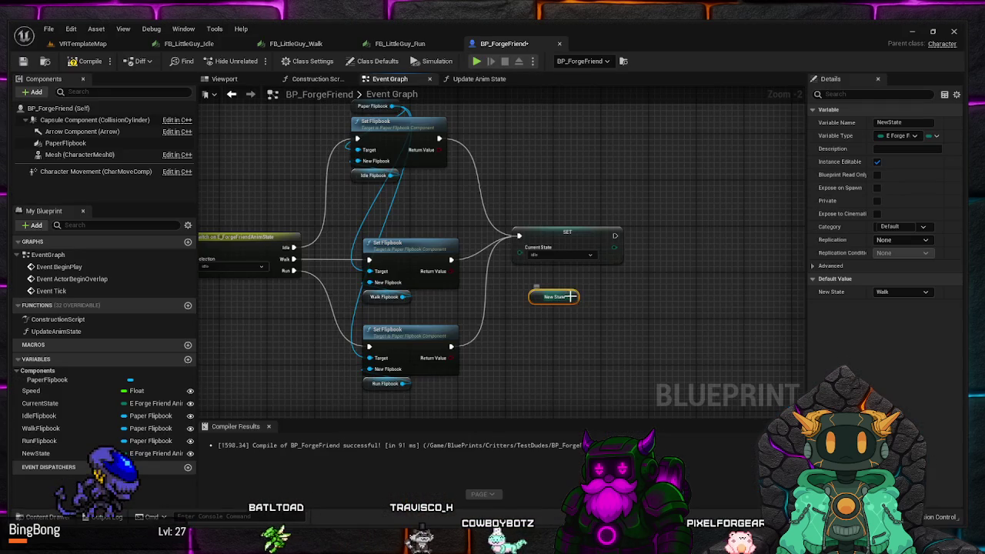
{"action": "left_click_drag", "start_coordinate": [577, 296], "coordinate": [521, 256]}
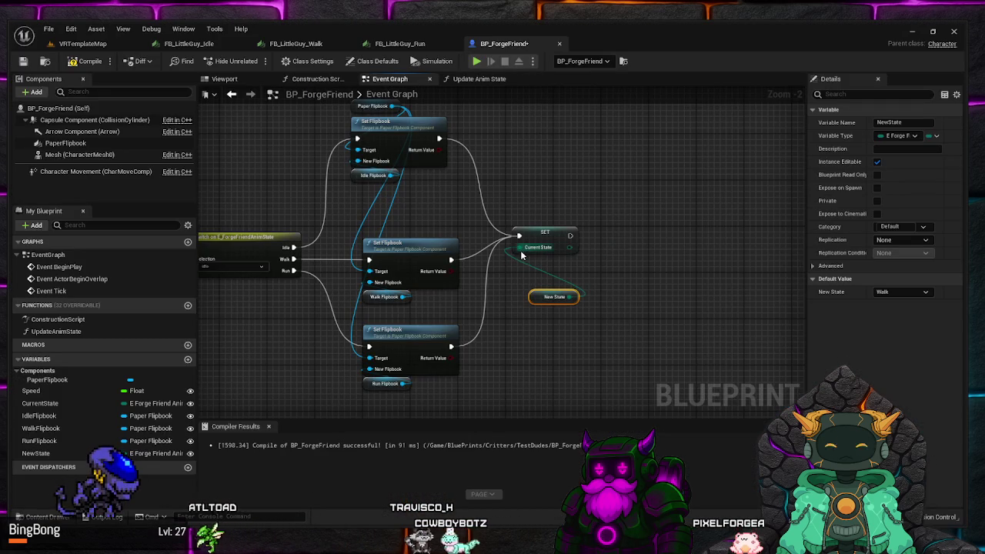
{"action": "left_click_drag", "start_coordinate": [538, 299], "coordinate": [520, 264]}
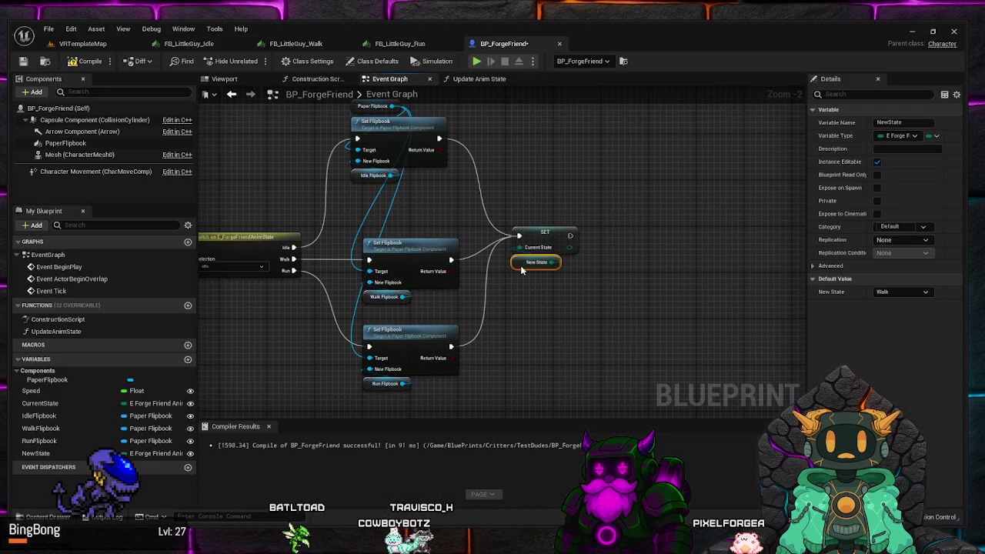
{"action": "left_click", "coordinate": [521, 271]}
{"action": "key", "text": "F7"}
{"action": "left_click_drag", "start_coordinate": [486, 323], "coordinate": [593, 324]}
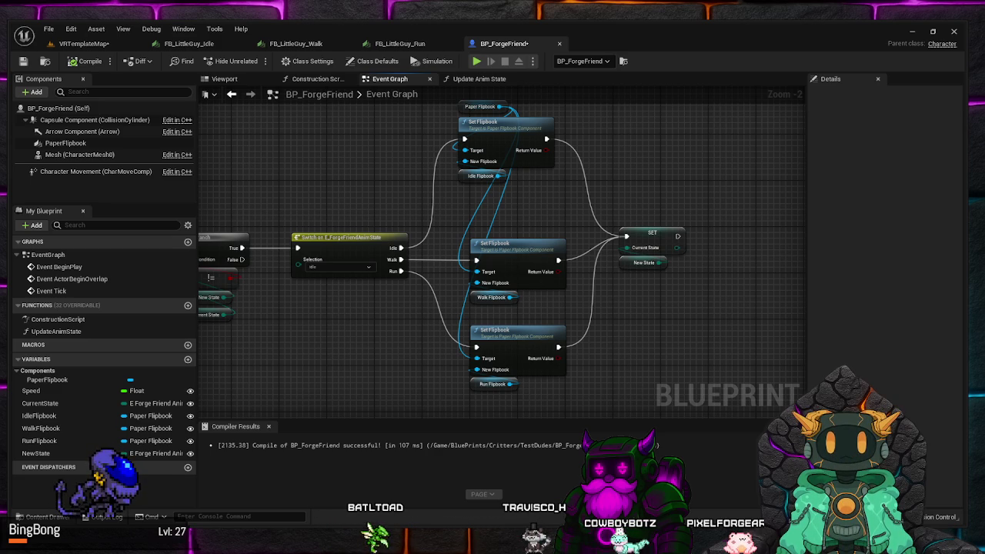
{"action": "mouse_move", "coordinate": [421, 343]}
{"action": "left_mouse_down"}
{"action": "mouse_move", "coordinate": [654, 350]}
{"action": "mouse_move", "coordinate": [331, 265]}
{"action": "mouse_move", "coordinate": [407, 288]}
{"action": "left_mouse_up"}
{"action": "scroll", "coordinate": [495, 282], "scroll_direction": "up", "scroll_amount": 3}
{"action": "left_click_drag", "start_coordinate": [471, 256], "coordinate": [431, 269]}
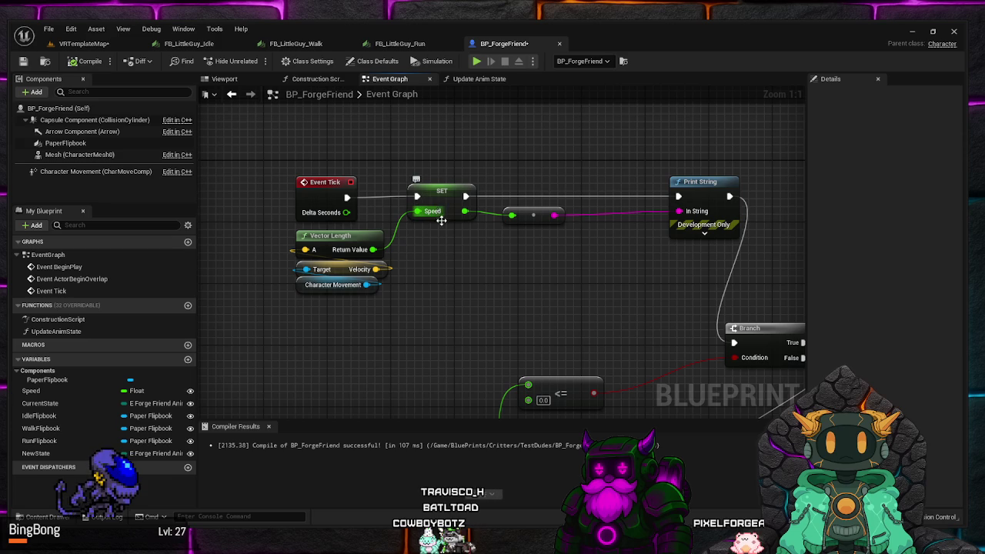
{"action": "left_click_drag", "start_coordinate": [441, 221], "coordinate": [431, 243]}
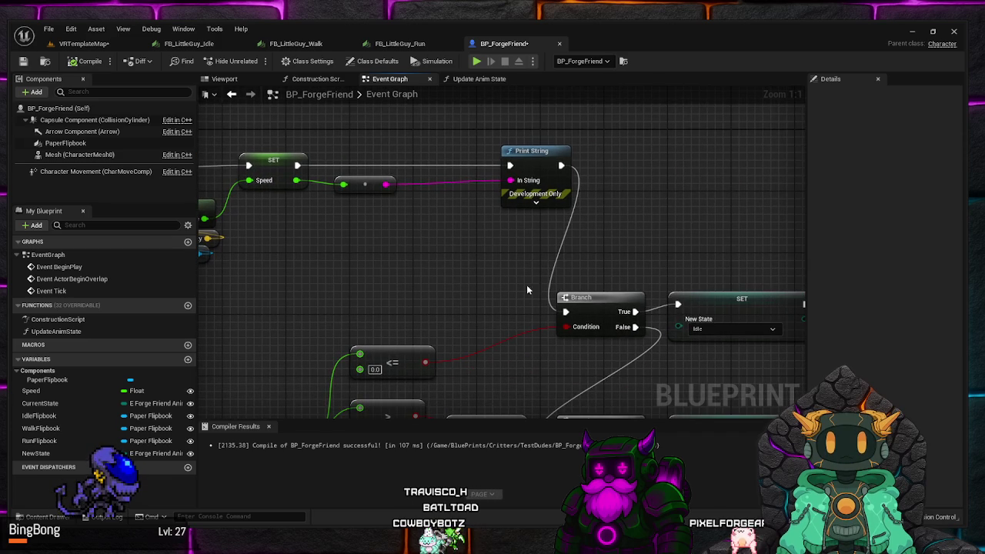
{"action": "mouse_move", "coordinate": [526, 290]}
{"action": "left_mouse_down"}
{"action": "mouse_move", "coordinate": [364, 220]}
{"action": "mouse_move", "coordinate": [377, 158]}
{"action": "mouse_move", "coordinate": [352, 134]}
{"action": "mouse_move", "coordinate": [393, 161]}
{"action": "left_mouse_up"}
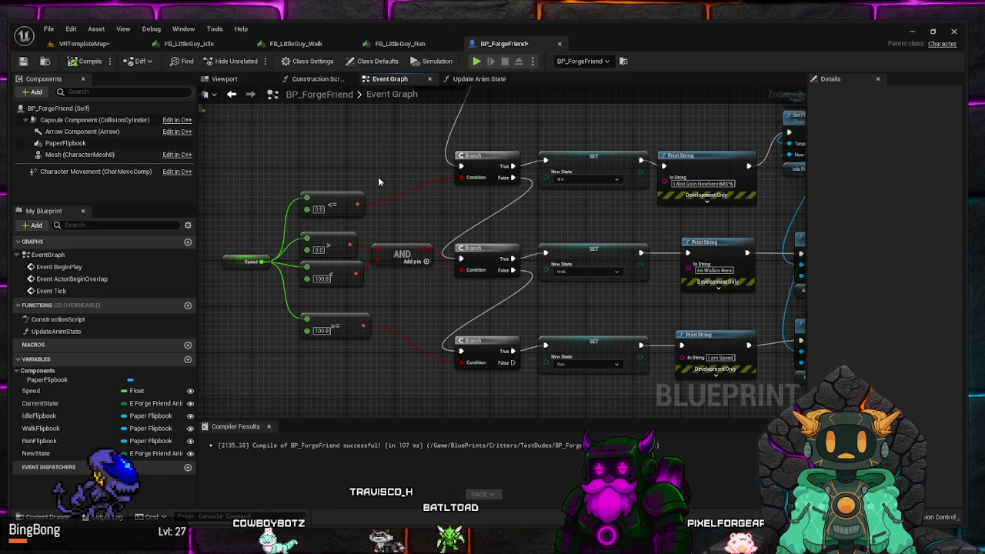
{"action": "mouse_move", "coordinate": [378, 176]}
{"action": "left_mouse_down"}
{"action": "mouse_move", "coordinate": [403, 218]}
{"action": "mouse_move", "coordinate": [341, 152]}
{"action": "left_mouse_up"}
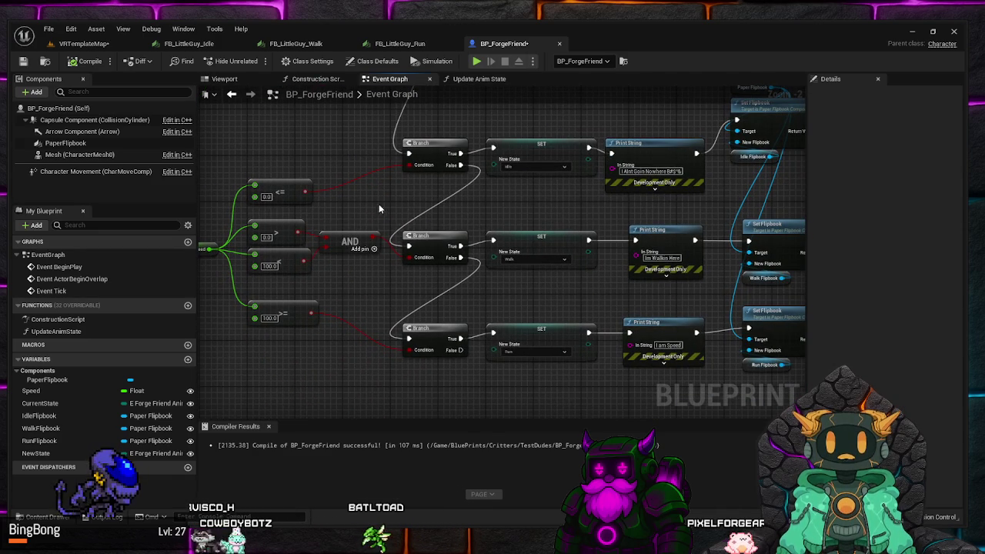
{"action": "left_click_drag", "start_coordinate": [272, 185], "coordinate": [323, 180]}
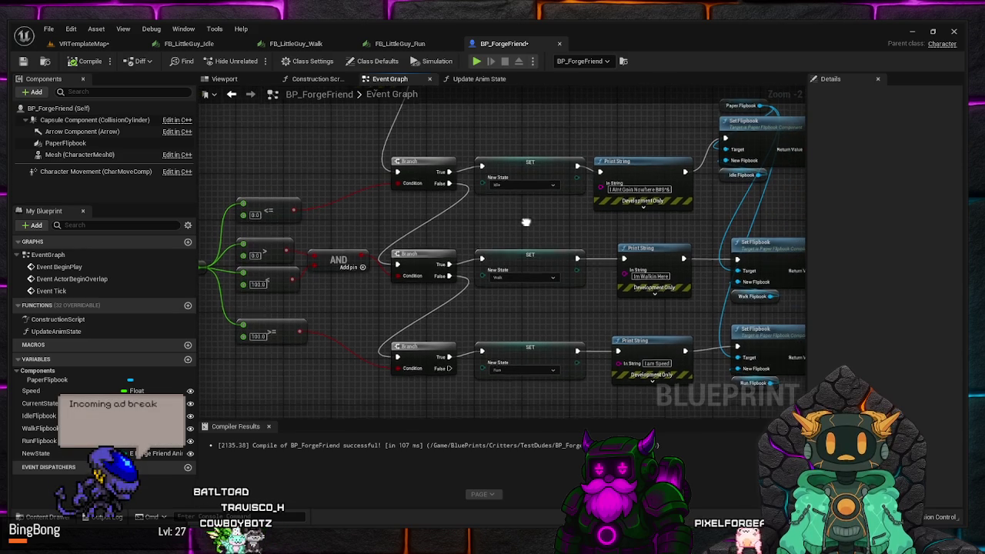
{"action": "left_click_drag", "start_coordinate": [591, 199], "coordinate": [528, 222]}
{"action": "left_click_drag", "start_coordinate": [375, 208], "coordinate": [450, 167]}
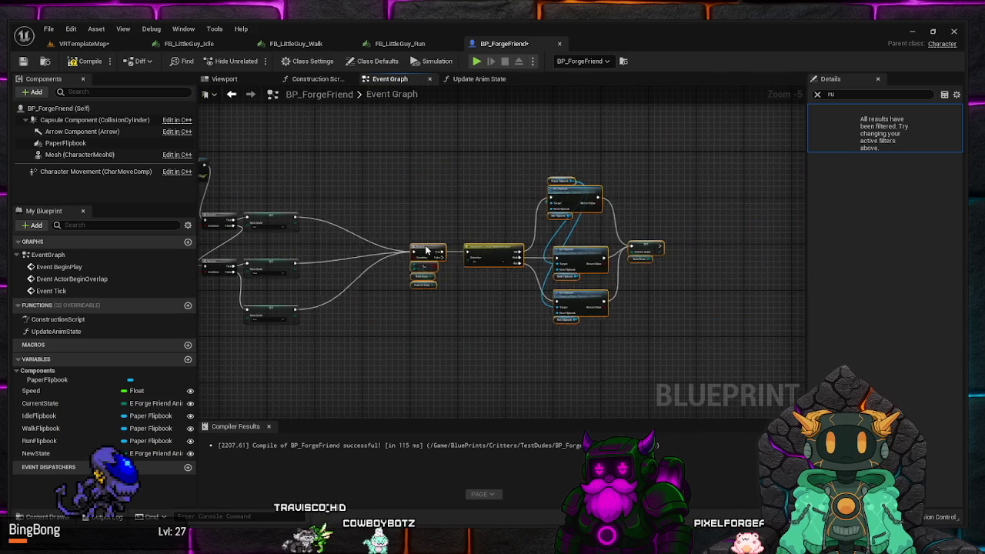
Frame the Branch and Switch nodes and nudge the Switch slightly right
{"action": "scroll", "coordinate": [528, 326], "scroll_direction": "up", "scroll_amount": 6}
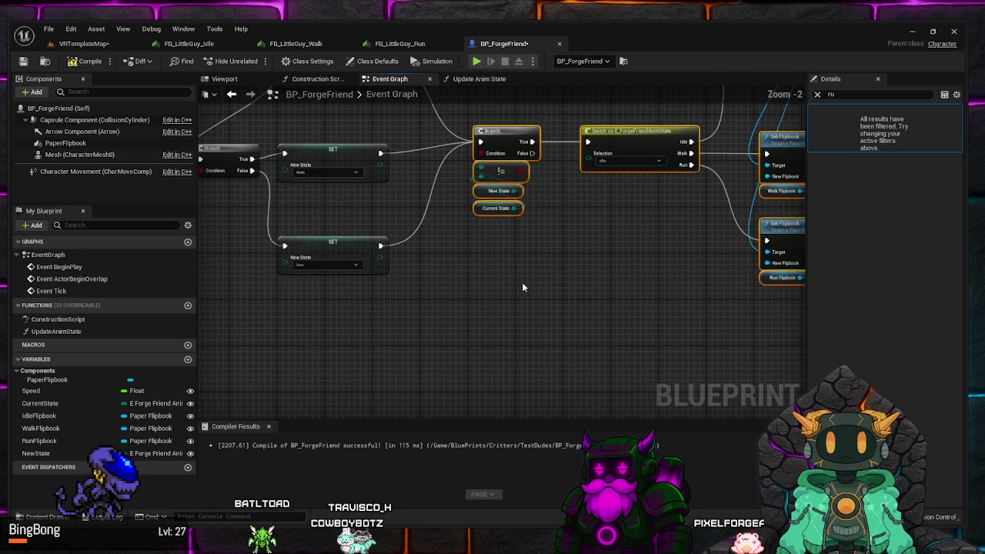
{"action": "left_click", "coordinate": [523, 289]}
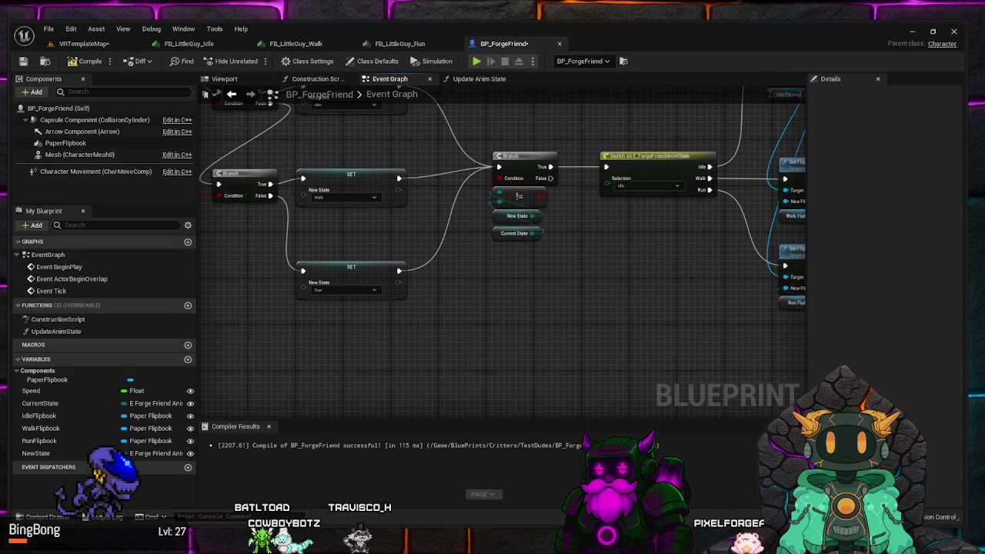
{"action": "mouse_move", "coordinate": [453, 361]}
{"action": "left_mouse_down"}
{"action": "mouse_move", "coordinate": [438, 293]}
{"action": "mouse_move", "coordinate": [441, 305]}
{"action": "mouse_move", "coordinate": [477, 293]}
{"action": "mouse_move", "coordinate": [540, 313]}
{"action": "mouse_move", "coordinate": [419, 346]}
{"action": "left_mouse_up"}
{"action": "scroll", "coordinate": [498, 218], "scroll_direction": "up", "scroll_amount": 2}
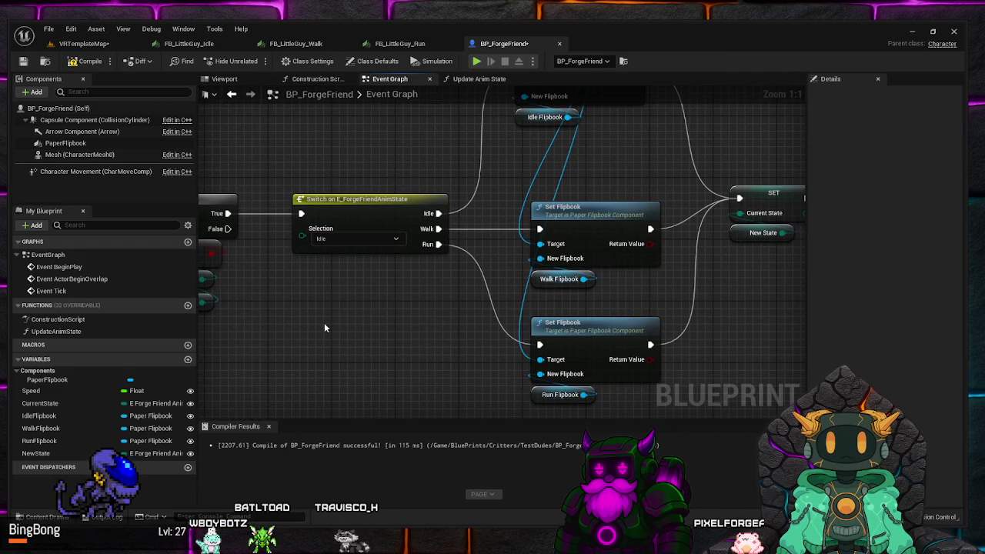
{"action": "left_click_drag", "start_coordinate": [332, 313], "coordinate": [466, 290]}
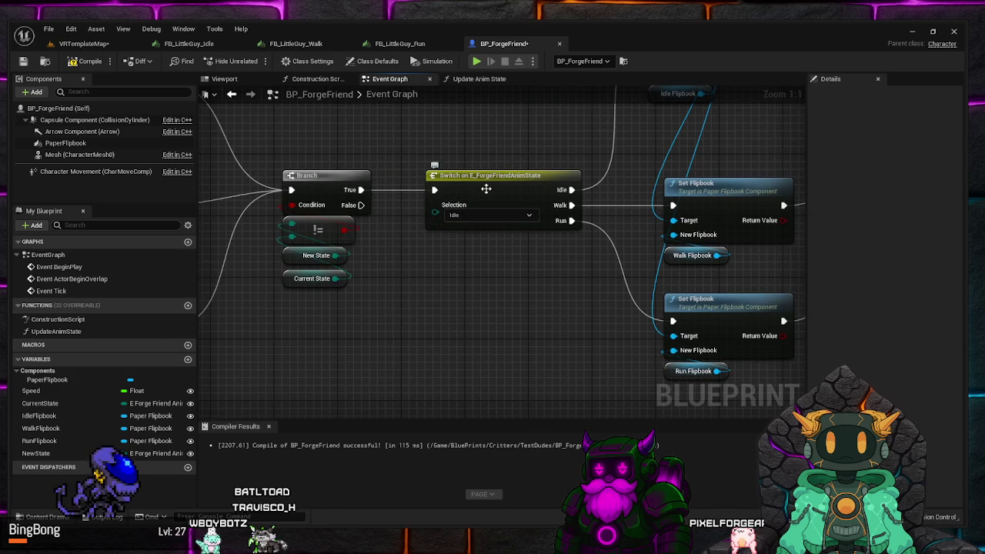
{"action": "left_click_drag", "start_coordinate": [486, 189], "coordinate": [520, 192]}
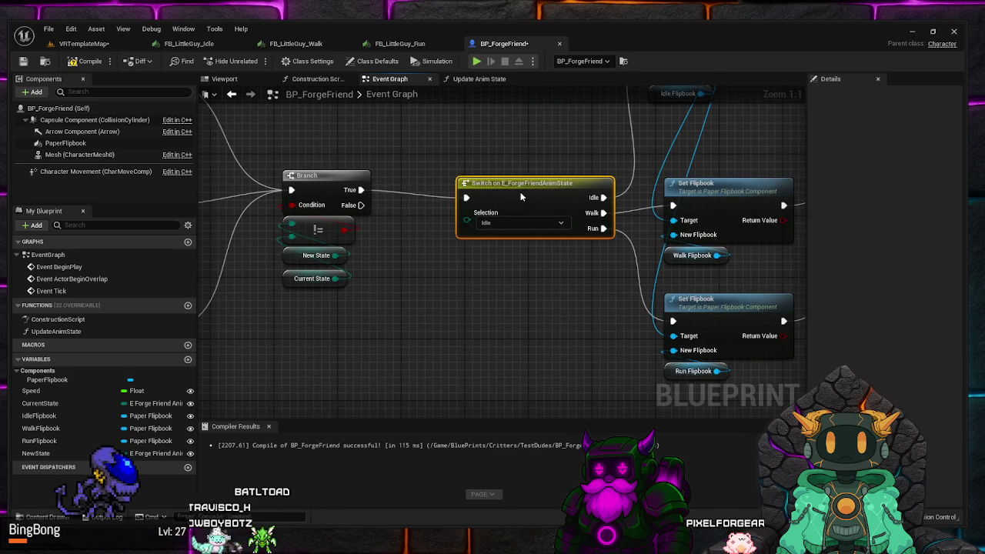
Connect a New State getter to the Switch's Selection input and review the full chain
{"action": "left_click", "coordinate": [56, 406]}
{"action": "left_click", "coordinate": [38, 453]}
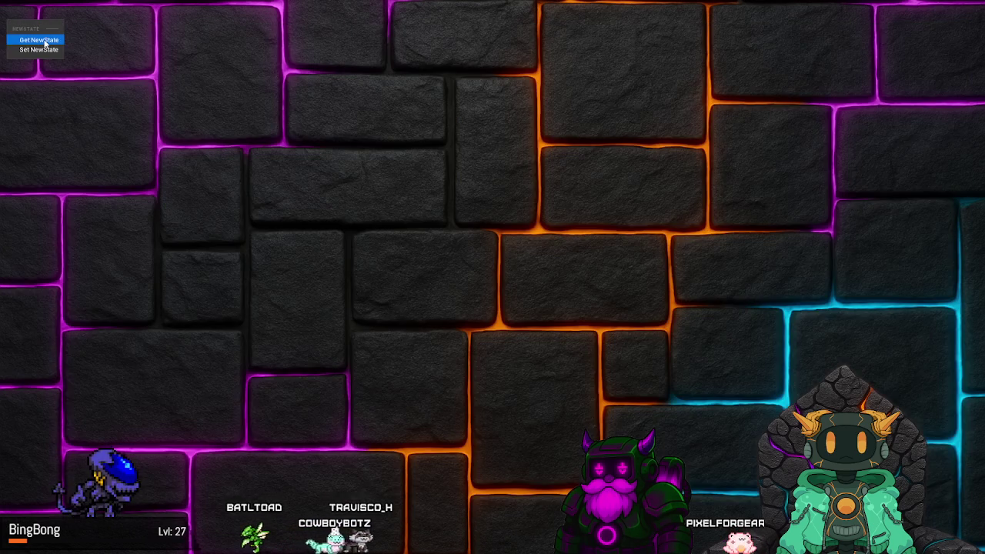
{"action": "mouse_move", "coordinate": [38, 453]}
{"action": "left_mouse_down"}
{"action": "mouse_move", "coordinate": [418, 279]}
{"action": "mouse_move", "coordinate": [466, 215]}
{"action": "left_mouse_up"}
{"action": "left_click_drag", "start_coordinate": [419, 278], "coordinate": [492, 240]}
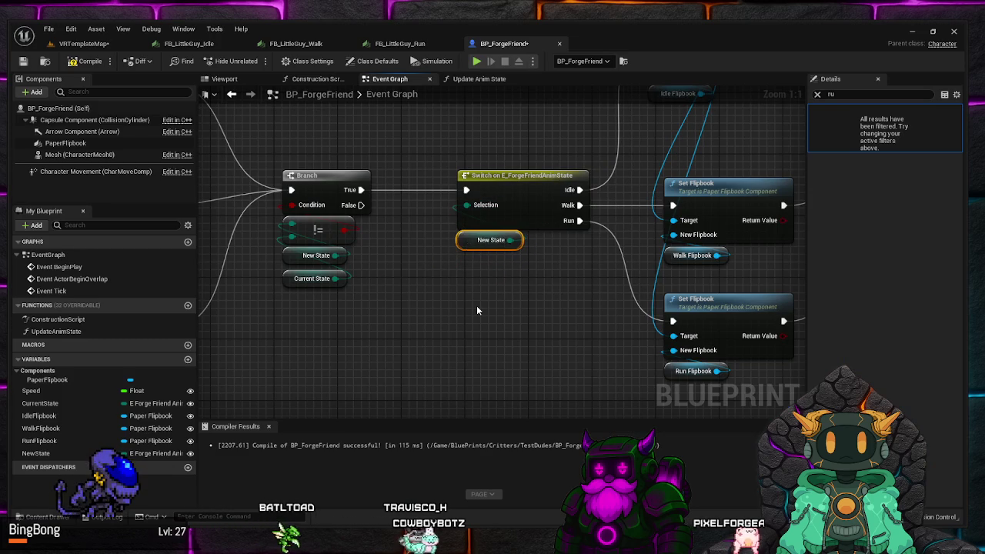
{"action": "left_click", "coordinate": [477, 308]}
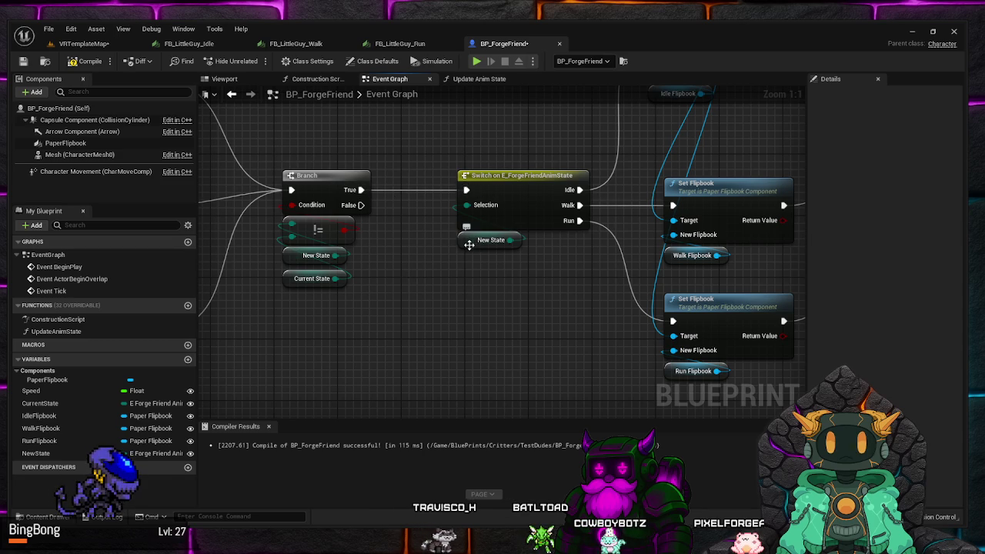
{"action": "scroll", "coordinate": [499, 298], "scroll_direction": "down", "scroll_amount": 1}
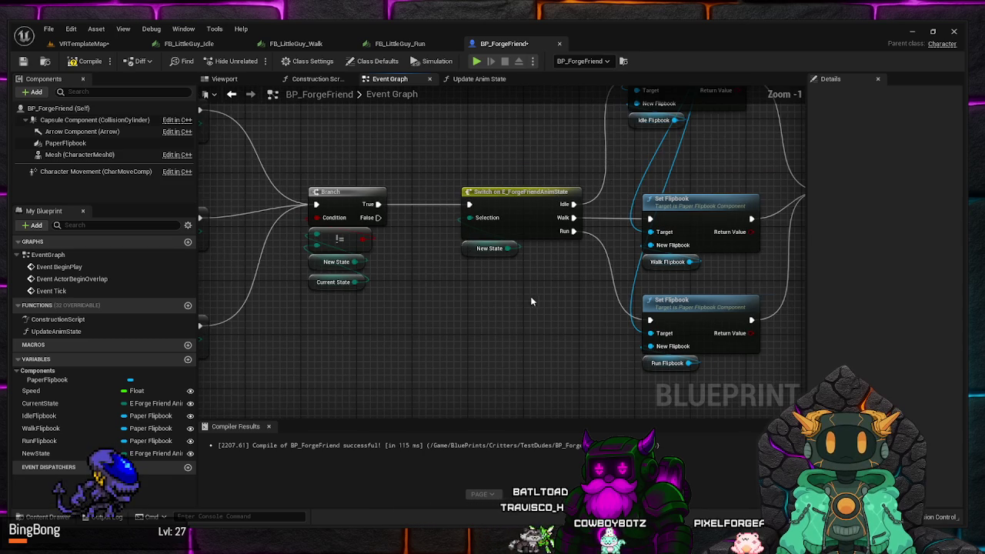
{"action": "mouse_move", "coordinate": [531, 302]}
{"action": "left_mouse_down"}
{"action": "mouse_move", "coordinate": [499, 340]}
{"action": "mouse_move", "coordinate": [453, 357]}
{"action": "mouse_move", "coordinate": [451, 346]}
{"action": "mouse_move", "coordinate": [406, 338]}
{"action": "mouse_move", "coordinate": [464, 299]}
{"action": "mouse_move", "coordinate": [411, 174]}
{"action": "mouse_move", "coordinate": [450, 237]}
{"action": "mouse_move", "coordinate": [516, 168]}
{"action": "left_mouse_up"}
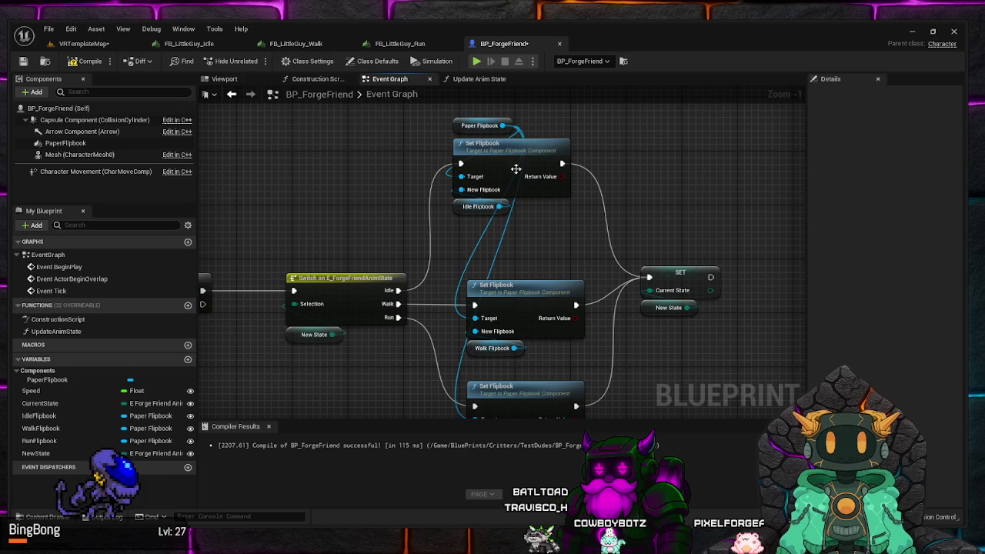
{"action": "mouse_move", "coordinate": [678, 304]}
{"action": "left_mouse_down"}
{"action": "mouse_move", "coordinate": [784, 231]}
{"action": "mouse_move", "coordinate": [762, 254]}
{"action": "mouse_move", "coordinate": [548, 287]}
{"action": "left_mouse_up"}
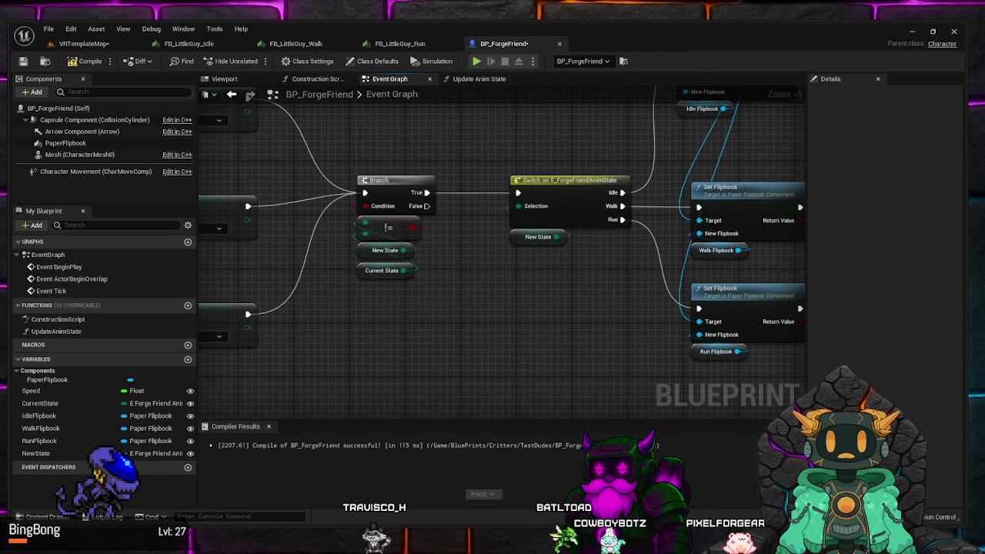
{"action": "left_click_drag", "start_coordinate": [581, 308], "coordinate": [354, 329]}
{"action": "left_click_drag", "start_coordinate": [541, 229], "coordinate": [522, 259]}
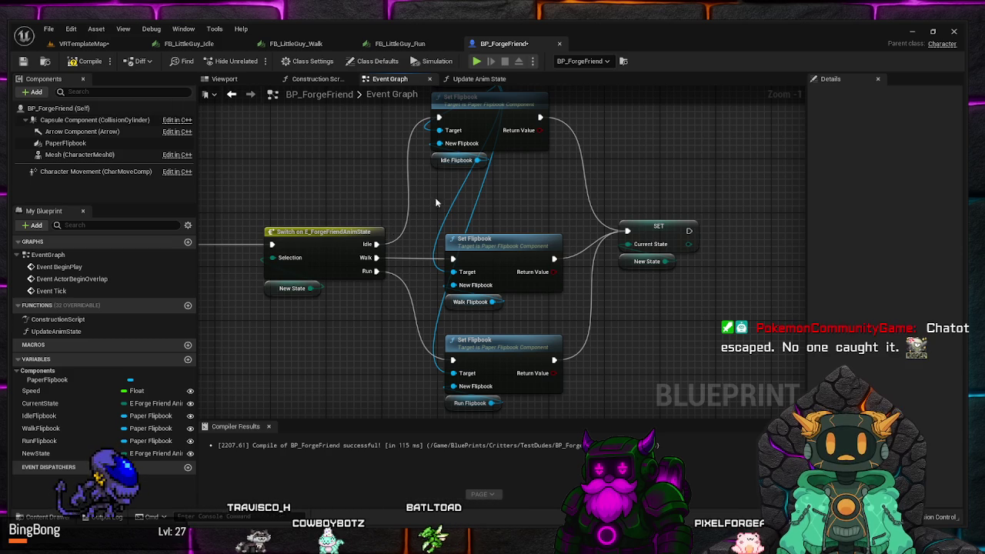
{"action": "mouse_move", "coordinate": [435, 197]}
{"action": "left_mouse_down"}
{"action": "mouse_move", "coordinate": [416, 226]}
{"action": "mouse_move", "coordinate": [403, 152]}
{"action": "left_mouse_up"}
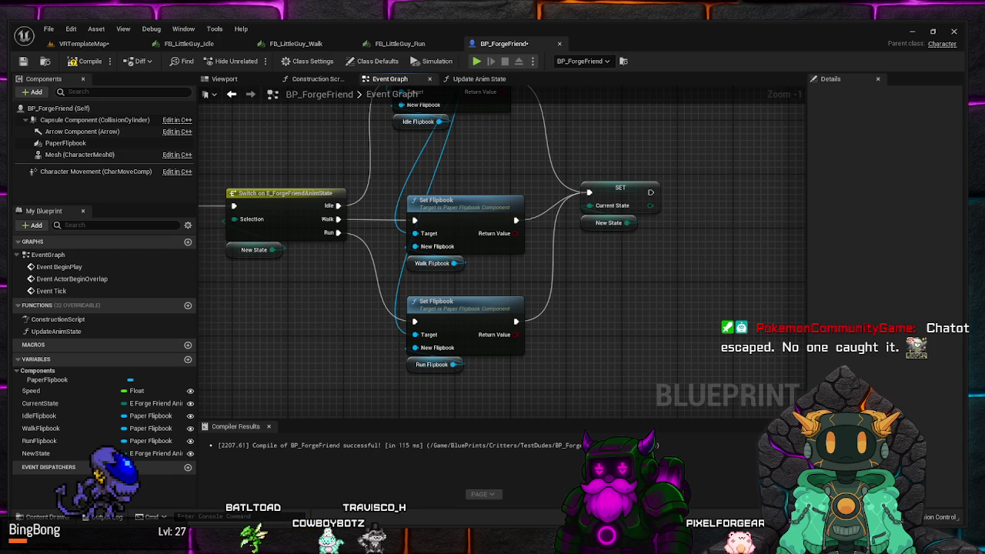
Compile BP_ForgeFriend and save it via the File menu
{"action": "left_click", "coordinate": [86, 61]}
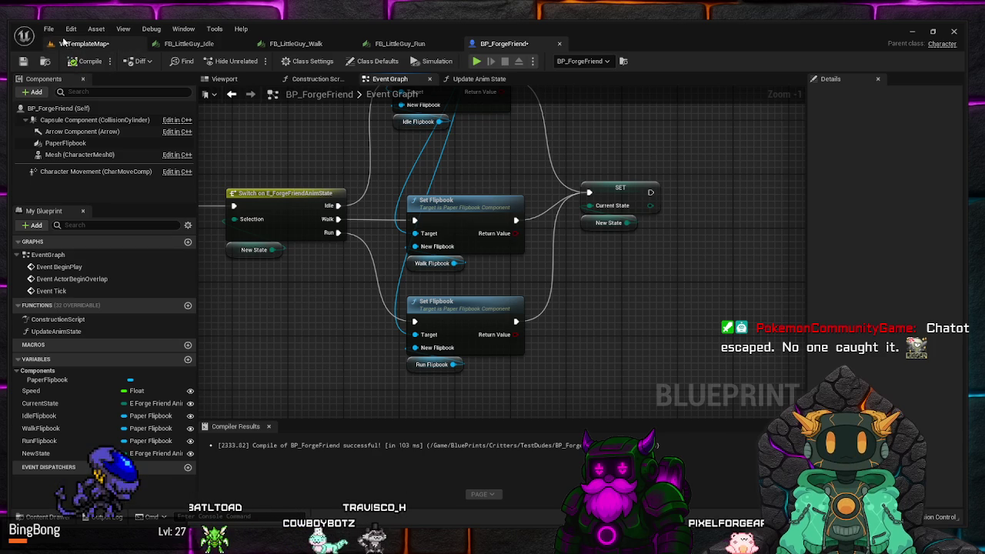
{"action": "left_click", "coordinate": [50, 30]}
{"action": "left_click", "coordinate": [83, 79]}
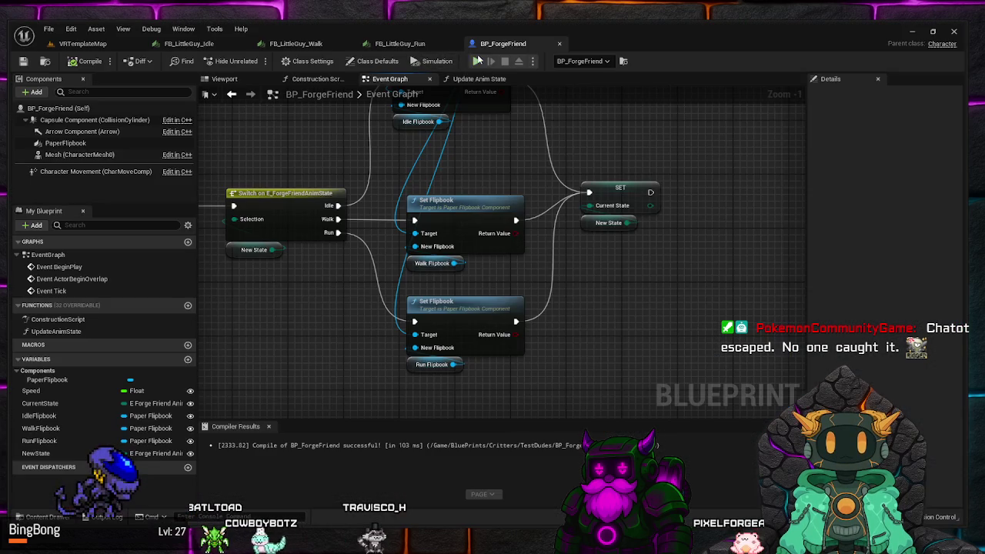
Run two play sessions to test the character's speed-based state changes, stopping each with Esc
{"action": "left_click", "coordinate": [476, 64]}
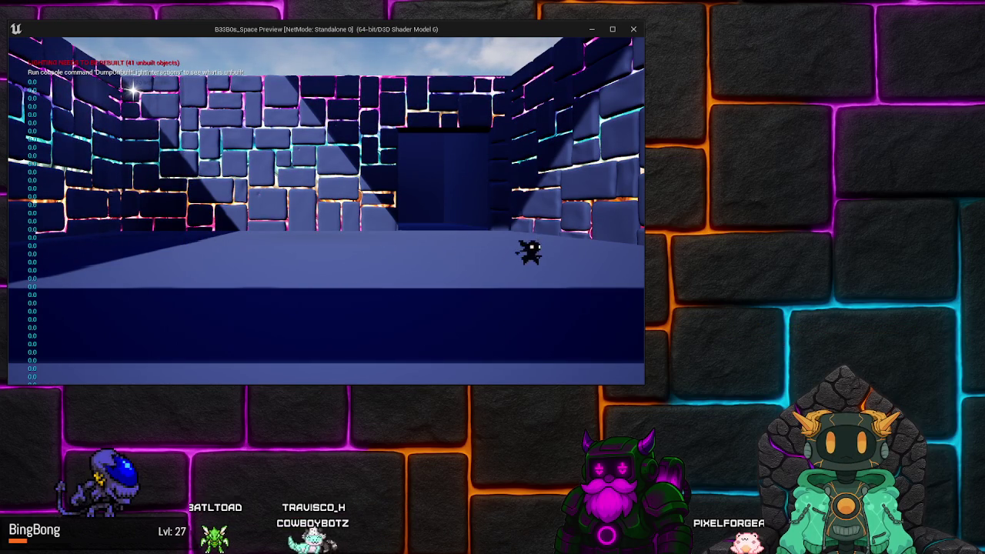
{"action": "key", "text": "Escape"}
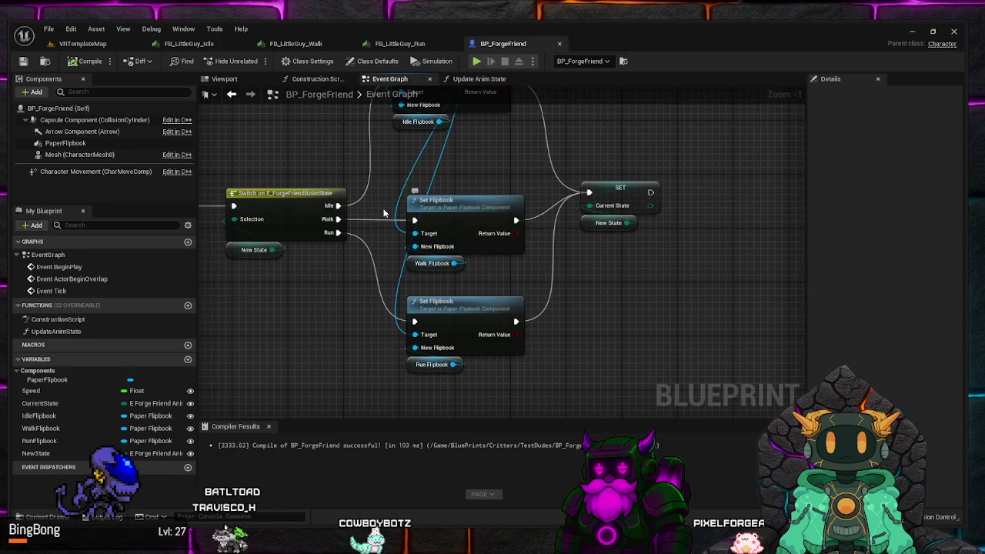
{"action": "left_click", "coordinate": [476, 61]}
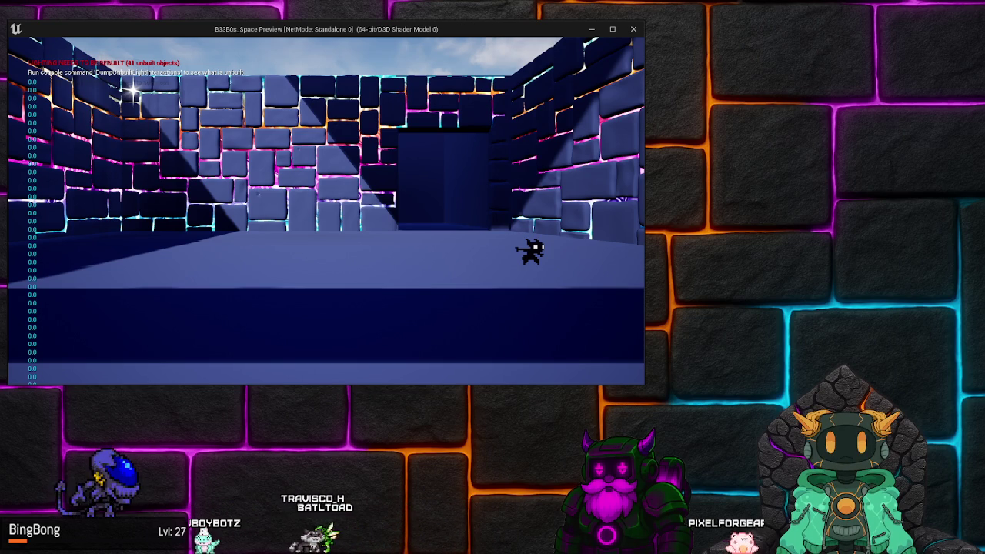
{"action": "key", "text": "Escape"}
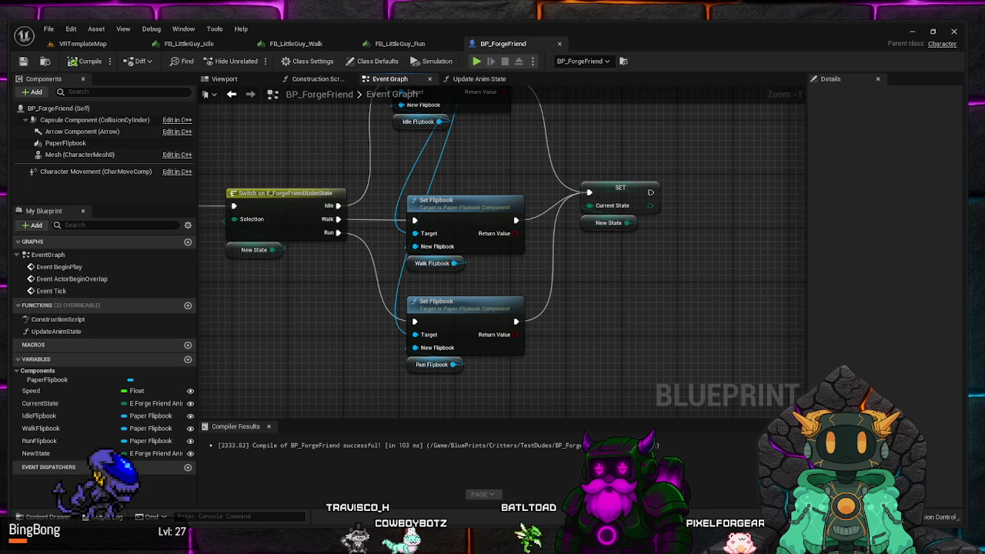
{"action": "scroll", "coordinate": [365, 298], "scroll_direction": "down", "scroll_amount": 1}
{"action": "mouse_move", "coordinate": [365, 297]}
{"action": "left_mouse_down"}
{"action": "mouse_move", "coordinate": [470, 374]}
{"action": "mouse_move", "coordinate": [681, 340]}
{"action": "mouse_move", "coordinate": [554, 351]}
{"action": "mouse_move", "coordinate": [503, 336]}
{"action": "mouse_move", "coordinate": [440, 385]}
{"action": "mouse_move", "coordinate": [380, 358]}
{"action": "mouse_move", "coordinate": [389, 314]}
{"action": "left_mouse_up"}
{"action": "scroll", "coordinate": [461, 352], "scroll_direction": "down", "scroll_amount": 1}
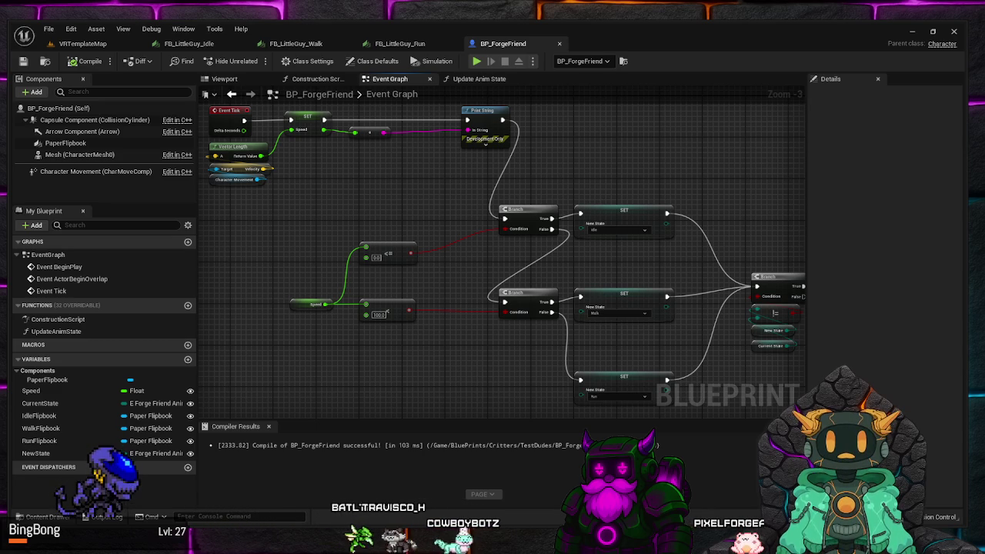
{"action": "left_click_drag", "start_coordinate": [350, 357], "coordinate": [339, 291]}
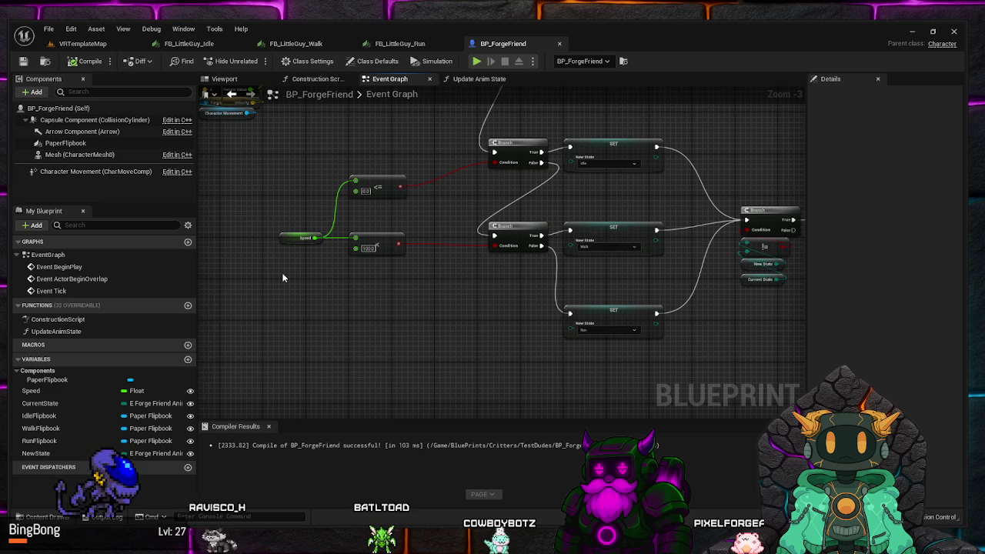